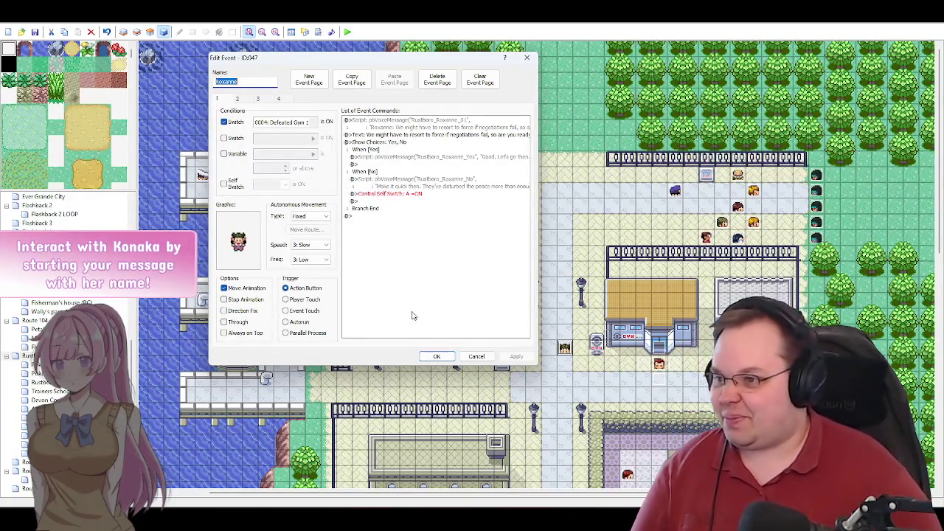
# Step: Remove the second switch condition from event page 2, keeping only Defeated Gym 1
pyautogui.click(238, 101)
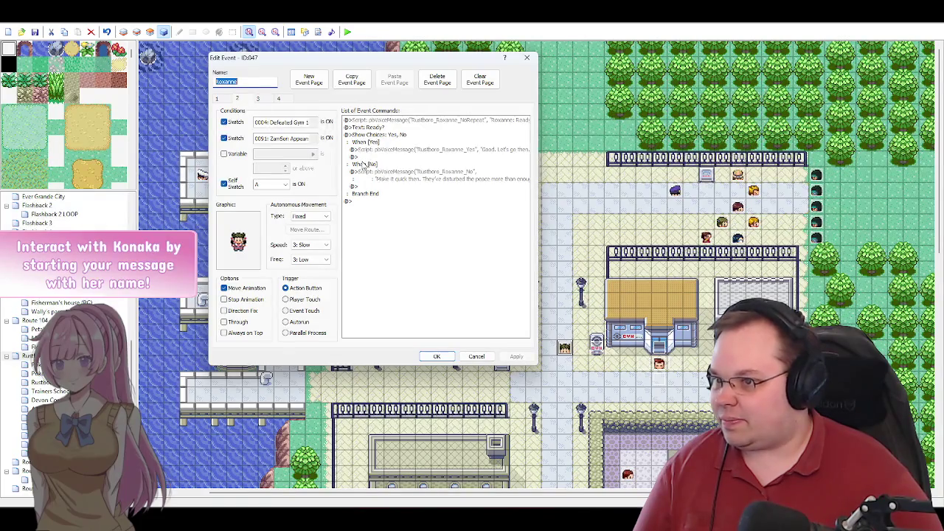
pyautogui.click(260, 99)
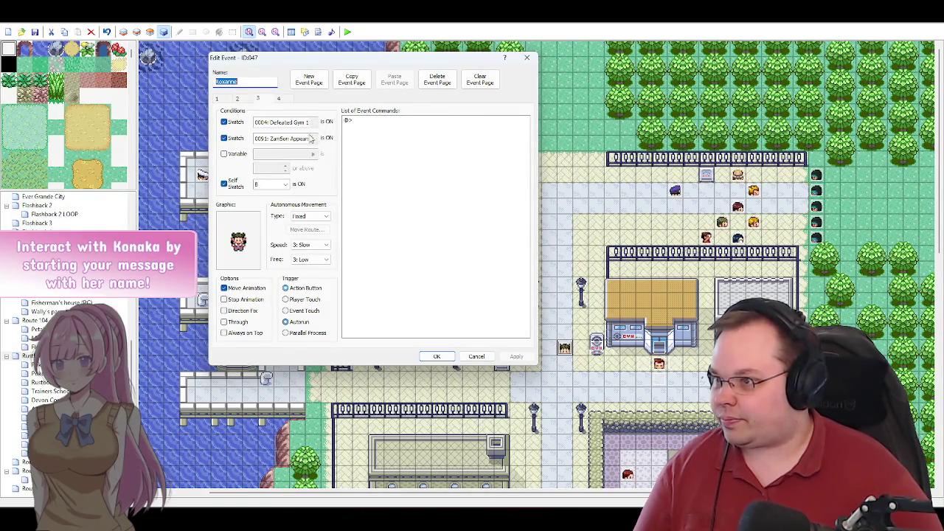
pyautogui.click(241, 100)
pyautogui.click(225, 138)
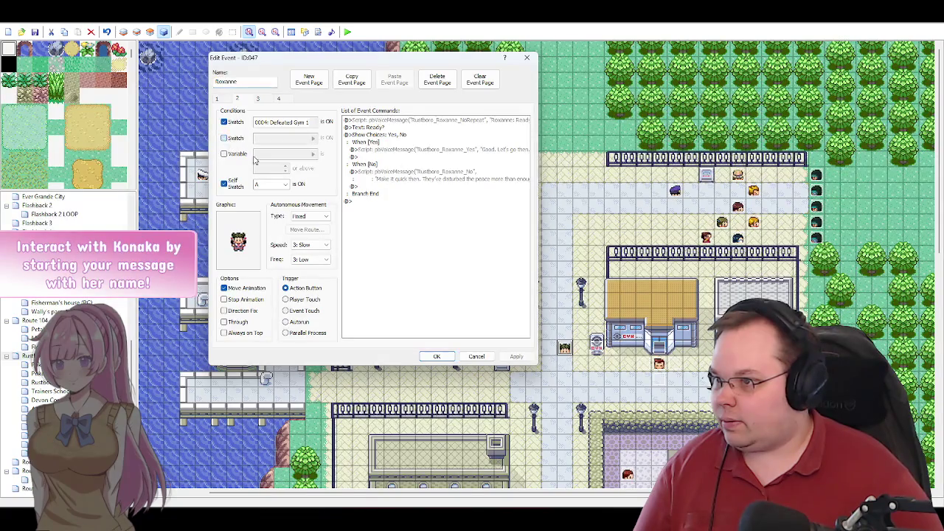
# Step: Remove page 3's second switch condition as well, ending back on page 3
pyautogui.click(222, 100)
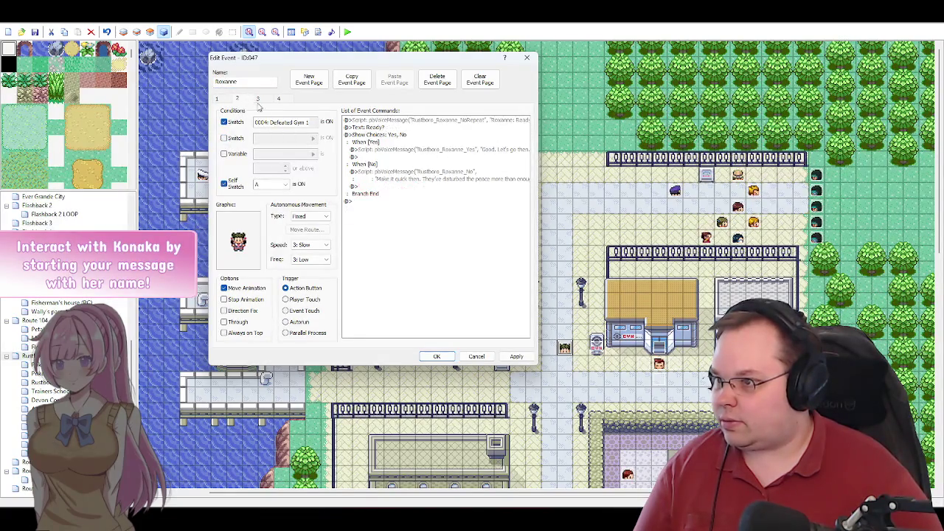
pyautogui.click(263, 99)
pyautogui.click(224, 139)
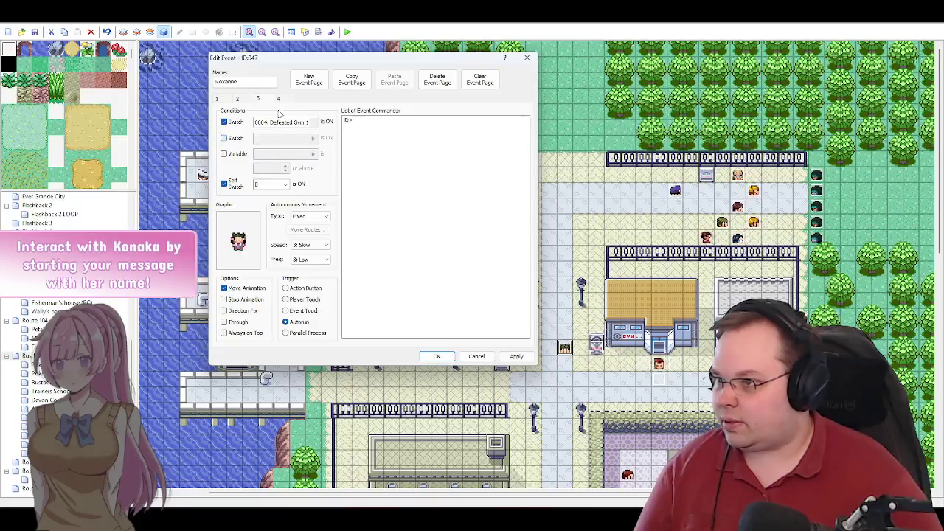
pyautogui.click(278, 99)
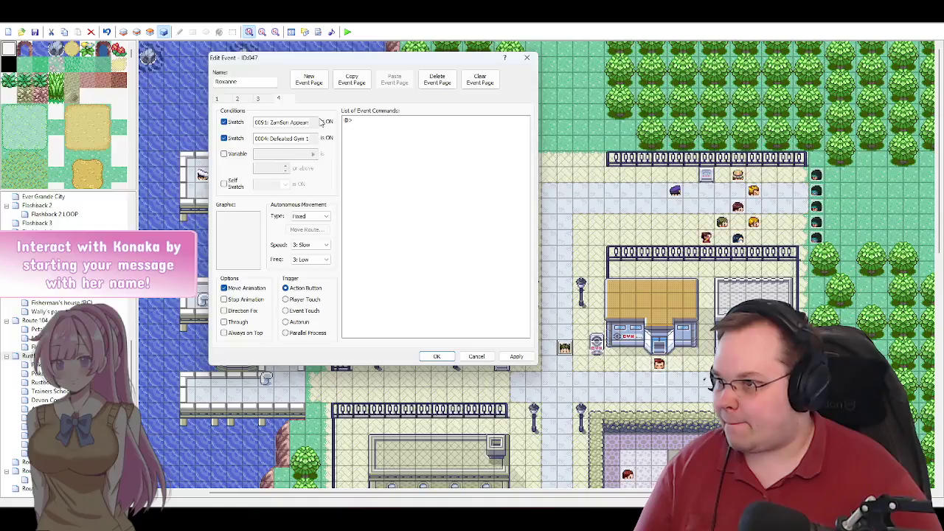
pyautogui.click(259, 101)
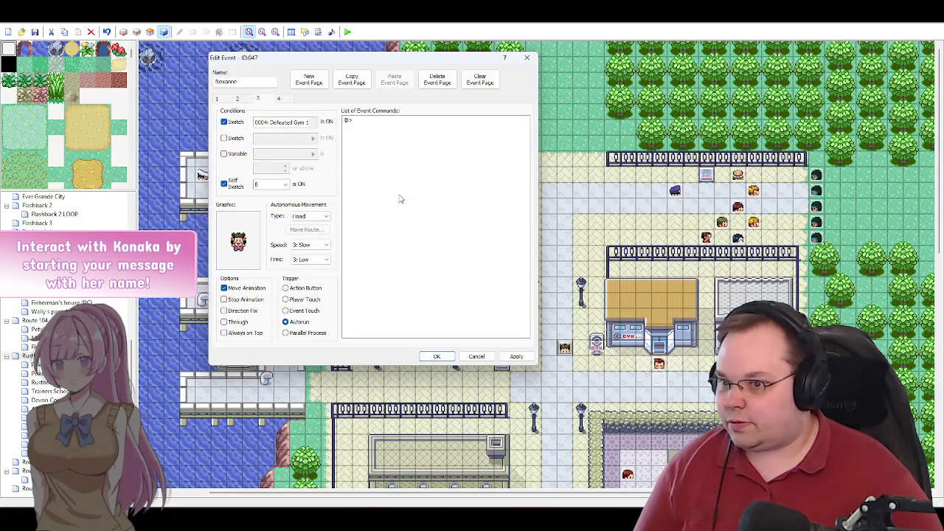
# Step: On page 2, add Control Self Switch B = ON under When [Yes] and apply
pyautogui.click(250, 101)
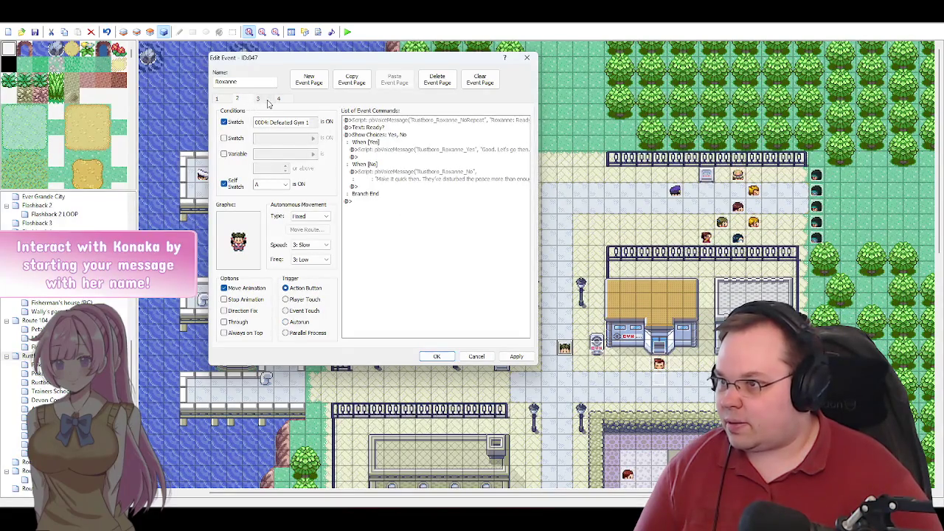
pyautogui.click(257, 99)
pyautogui.click(237, 99)
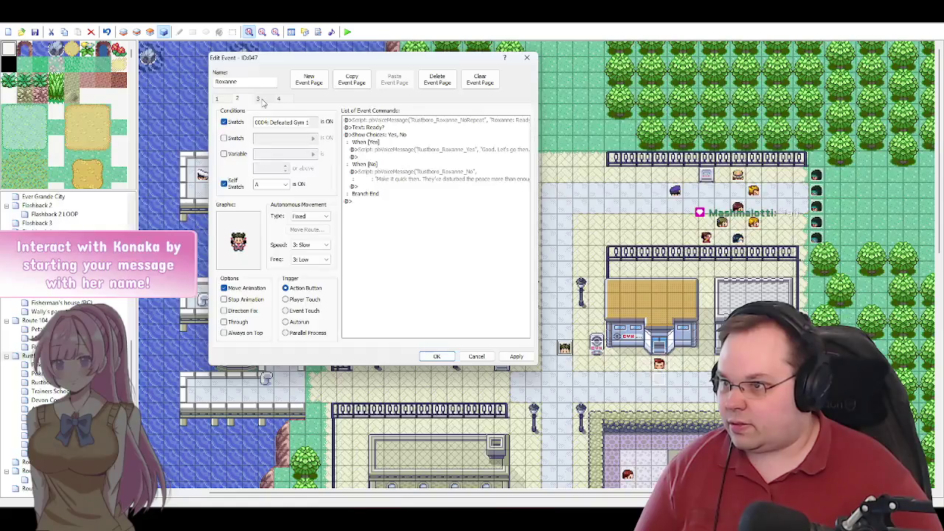
pyautogui.click(256, 98)
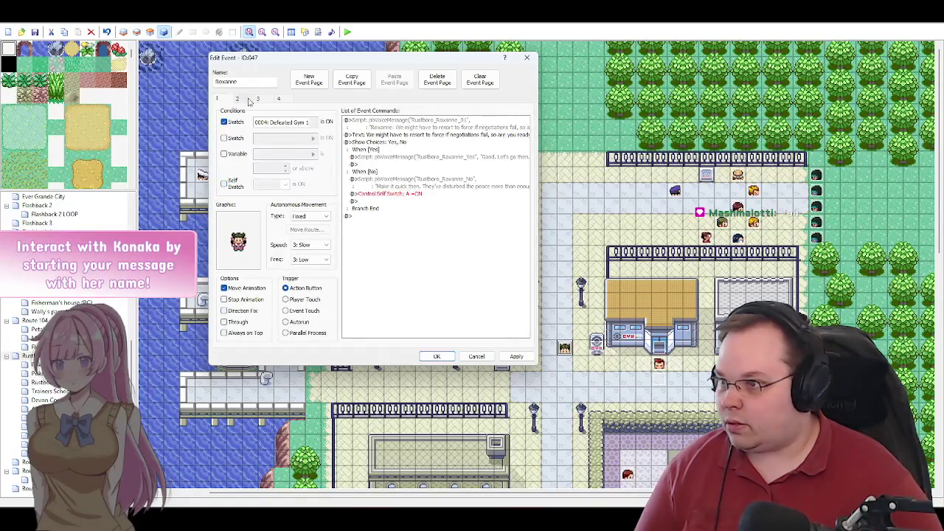
pyautogui.click(240, 99)
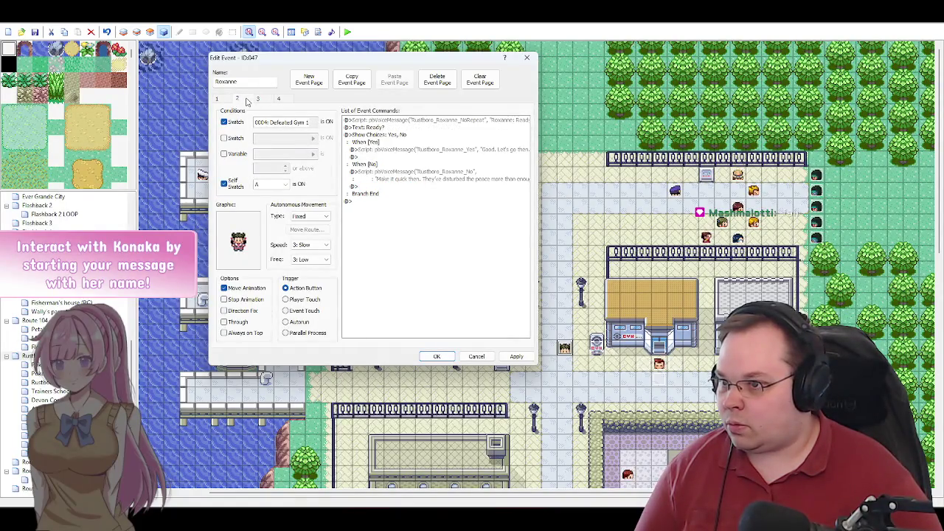
pyautogui.doubleClick(375, 158)
pyautogui.click(474, 172)
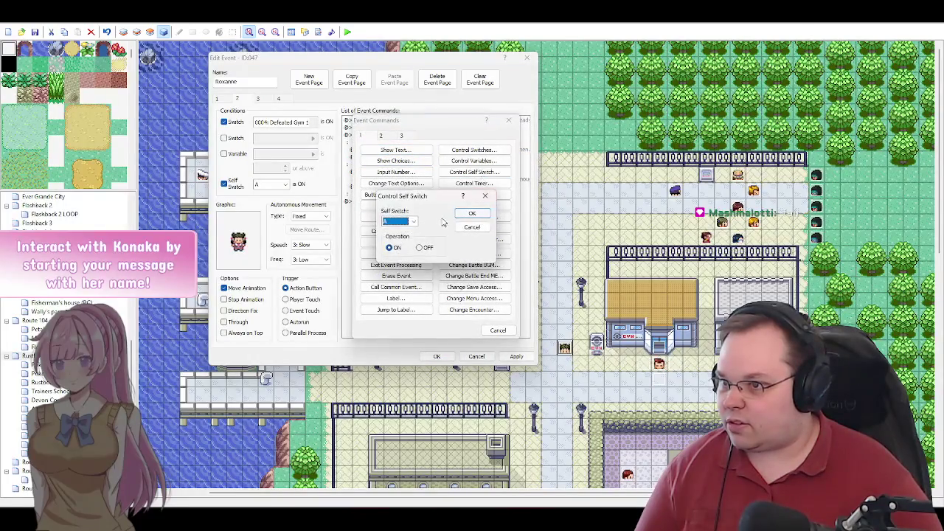
pyautogui.click(413, 221)
pyautogui.click(398, 238)
pyautogui.click(470, 215)
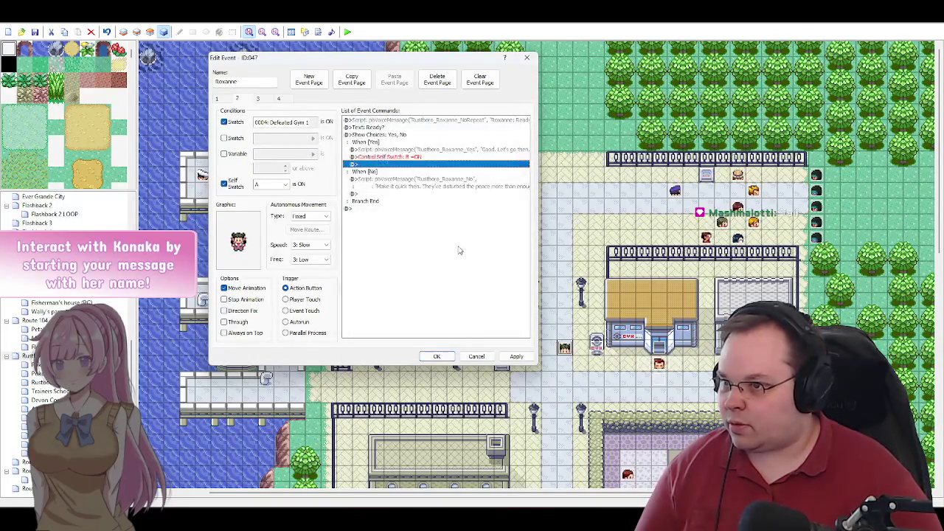
pyautogui.click(516, 356)
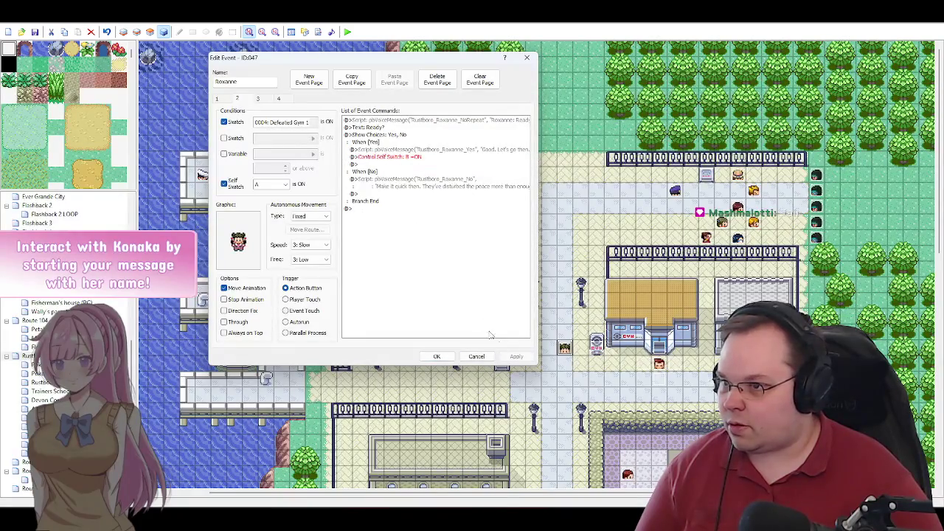
# Step: On page 1, add Control Self Switch B = ON under When [Yes] and apply
pyautogui.click(217, 98)
pyautogui.doubleClick(375, 164)
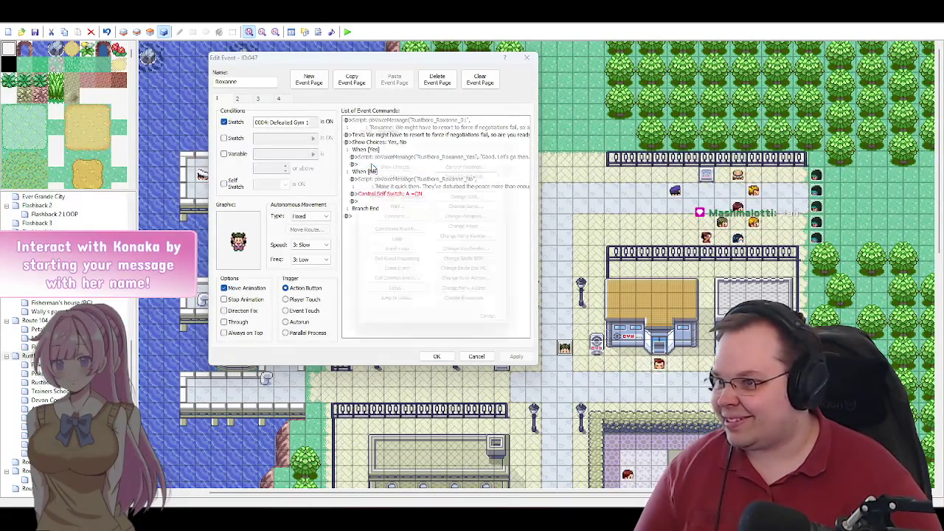
pyautogui.click(475, 171)
pyautogui.click(414, 223)
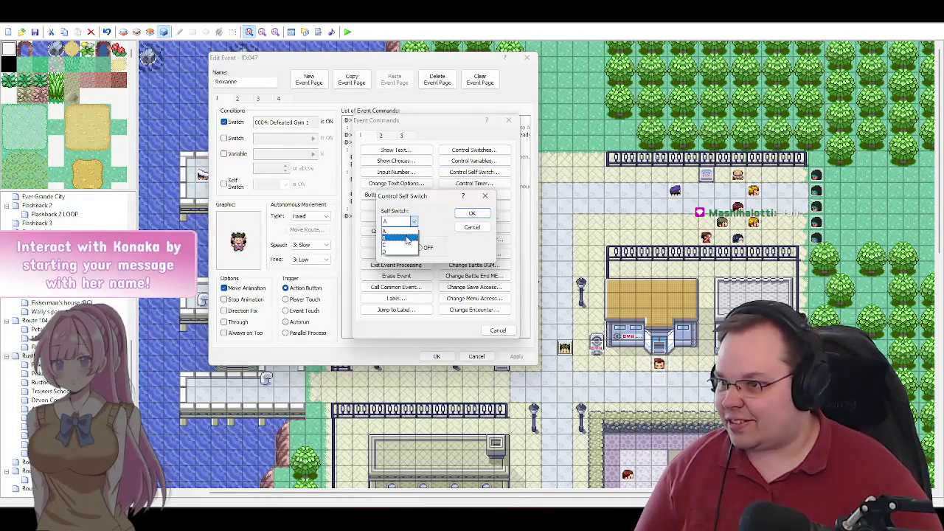
pyautogui.click(402, 230)
pyautogui.click(476, 213)
pyautogui.click(516, 356)
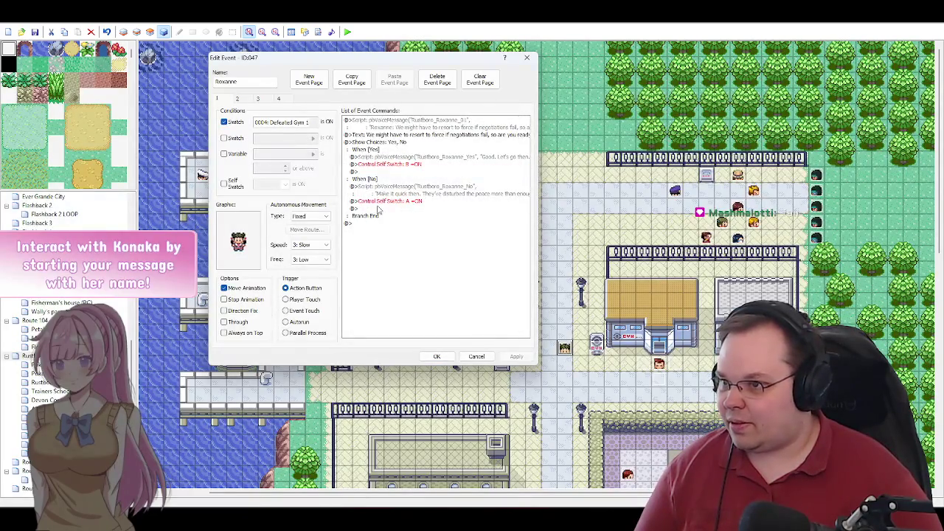
pyautogui.click(258, 100)
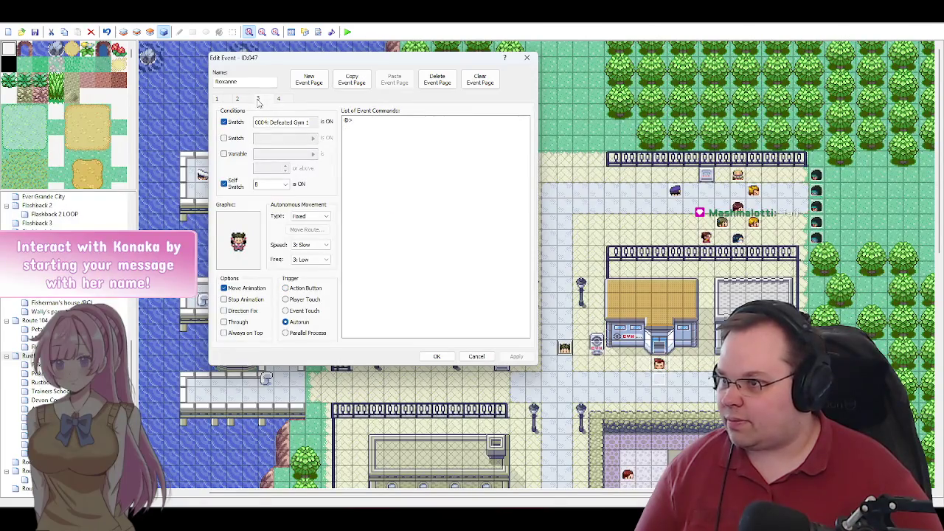
pyautogui.click(244, 100)
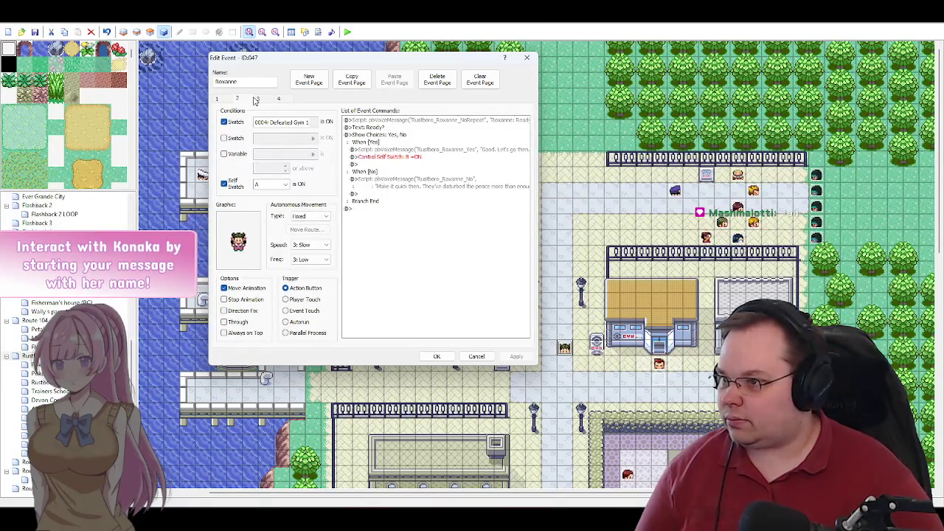
pyautogui.click(266, 99)
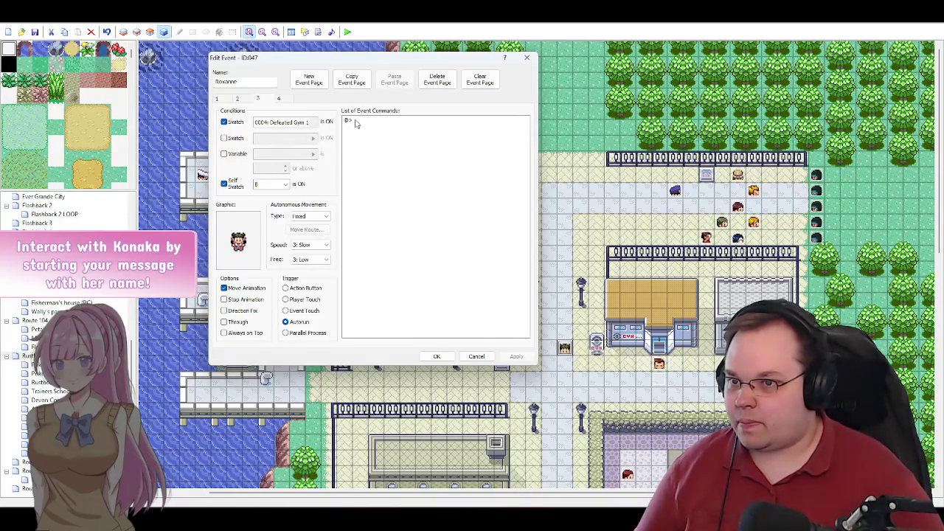
pyautogui.doubleClick(355, 124)
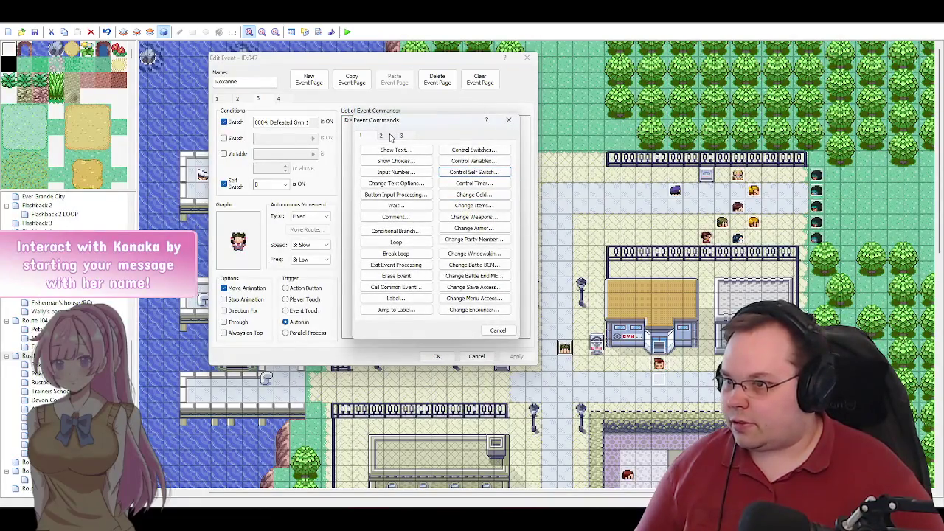
# Step: Start a Set Move Route command on page 3 targeting This event, with no moves yet
pyautogui.click(387, 136)
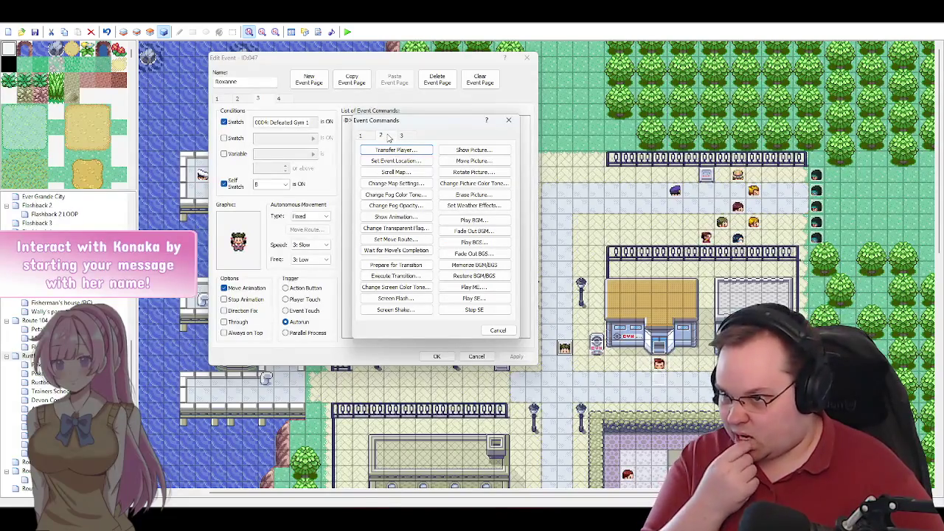
pyautogui.click(411, 241)
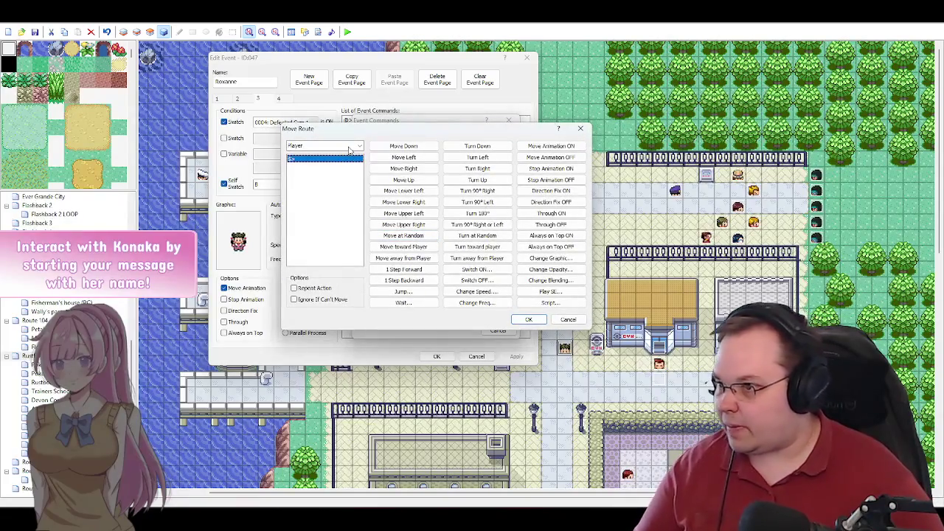
pyautogui.click(353, 148)
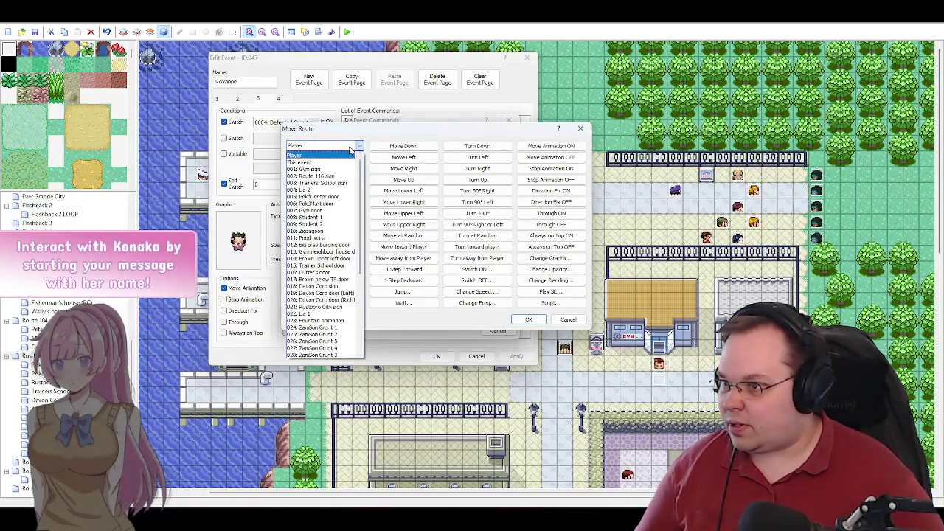
pyautogui.click(340, 164)
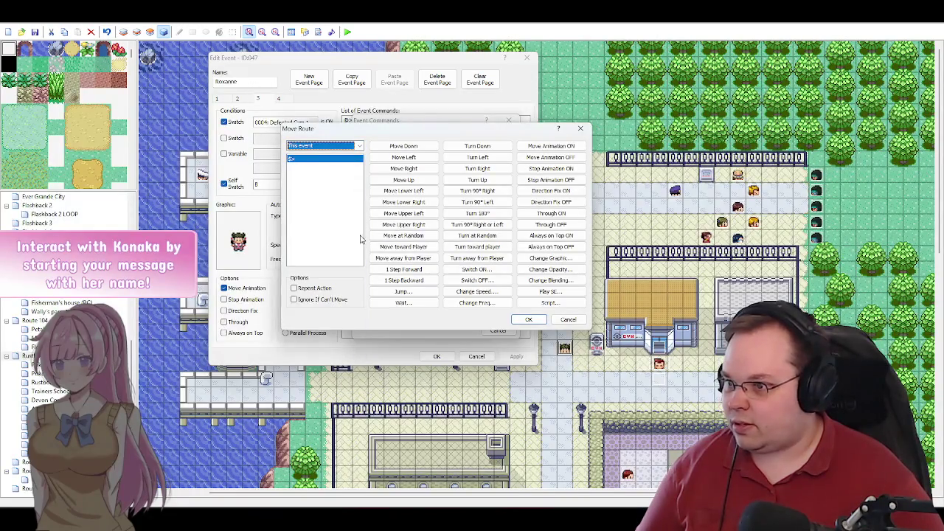
pyautogui.moveTo(504, 132); pyautogui.dragTo(446, 119)
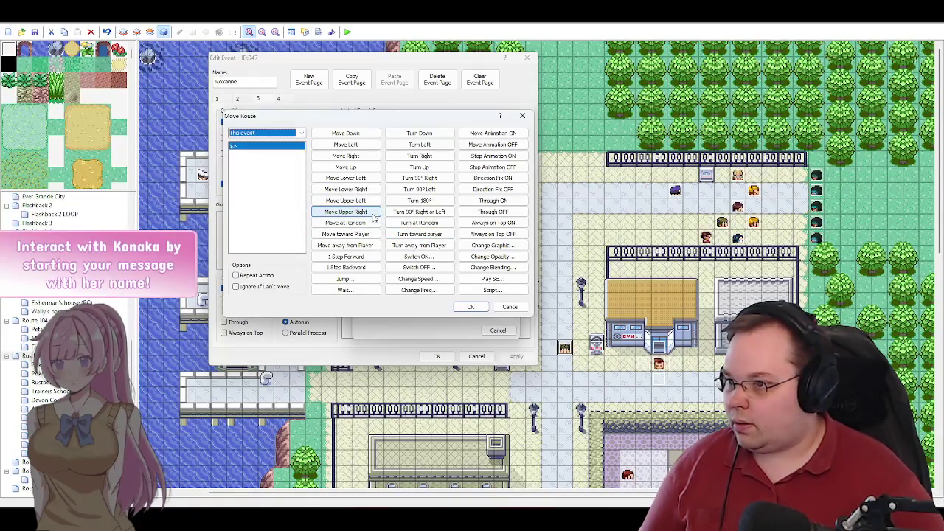
# Step: Add eight Move Up steps to Roxanne's route
pyautogui.click(356, 168)
pyautogui.click(357, 169)
pyautogui.click(357, 168)
pyautogui.click(356, 169)
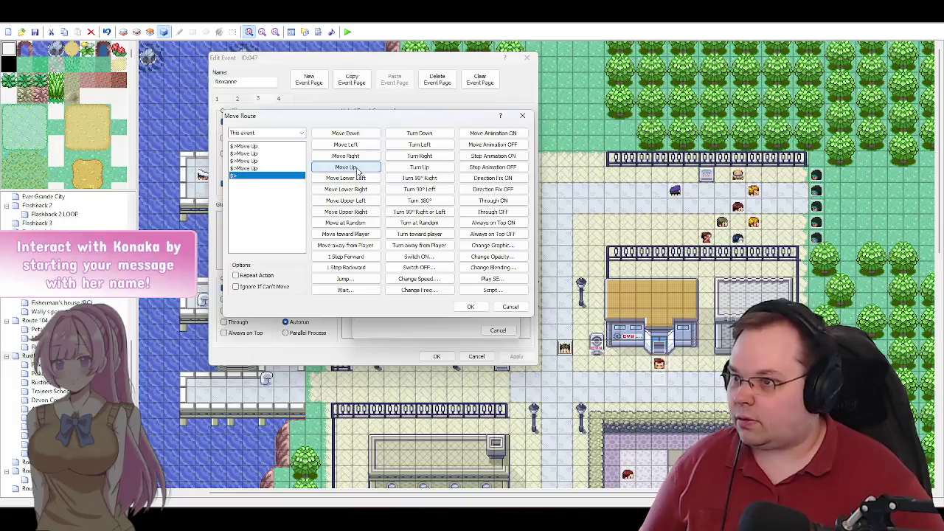
pyautogui.click(356, 168)
pyautogui.click(356, 168)
pyautogui.click(356, 168)
pyautogui.click(356, 168)
pyautogui.click(356, 168)
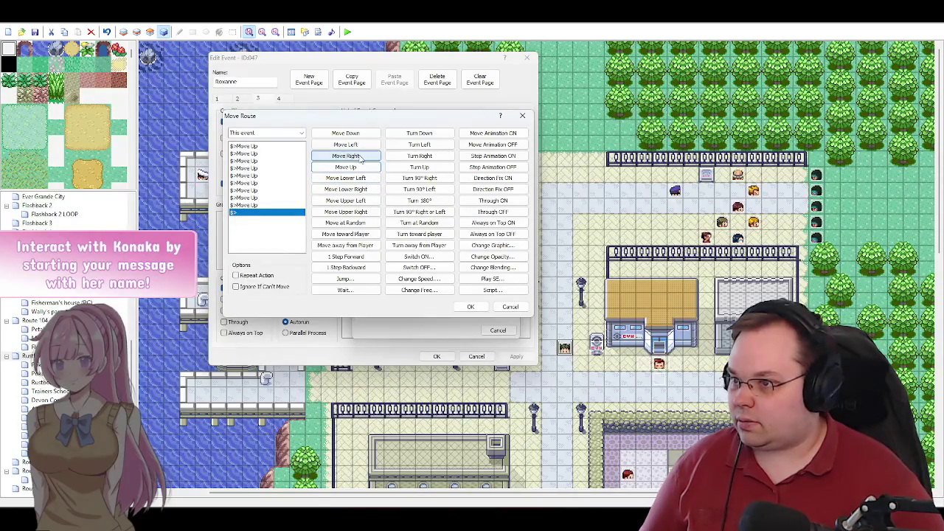
# Step: Add six Move Right steps and a final Turn Up, then insert the route
pyautogui.click(362, 158)
pyautogui.click(361, 157)
pyautogui.click(362, 157)
pyautogui.click(362, 157)
pyautogui.click(361, 157)
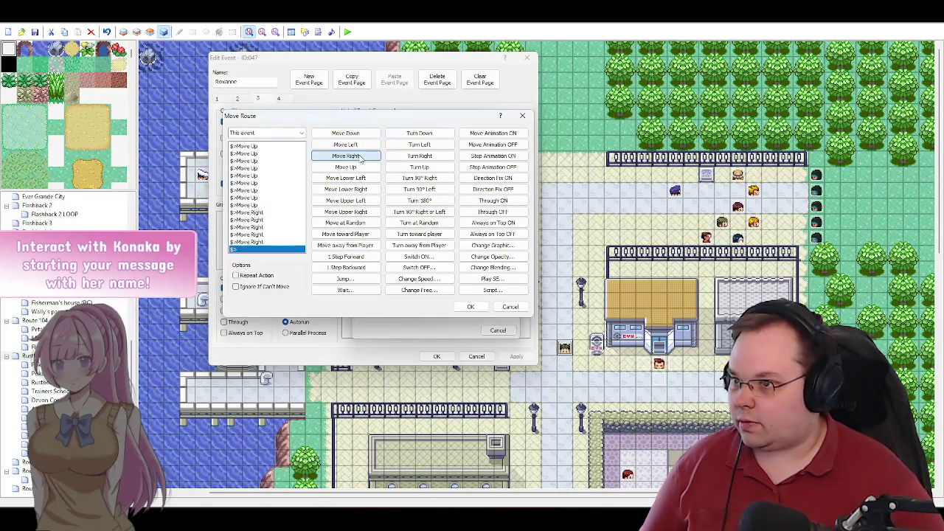
pyautogui.click(361, 157)
pyautogui.click(361, 157)
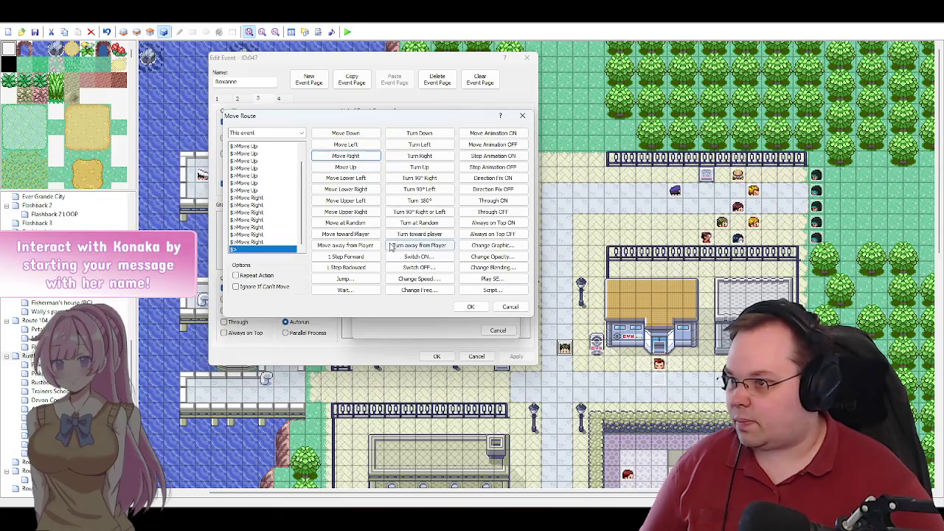
pyautogui.click(425, 169)
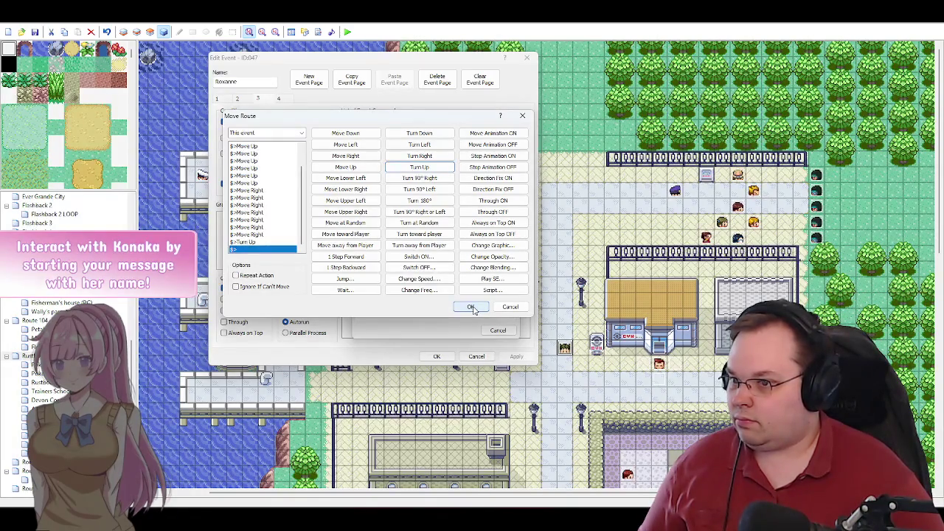
pyautogui.click(474, 309)
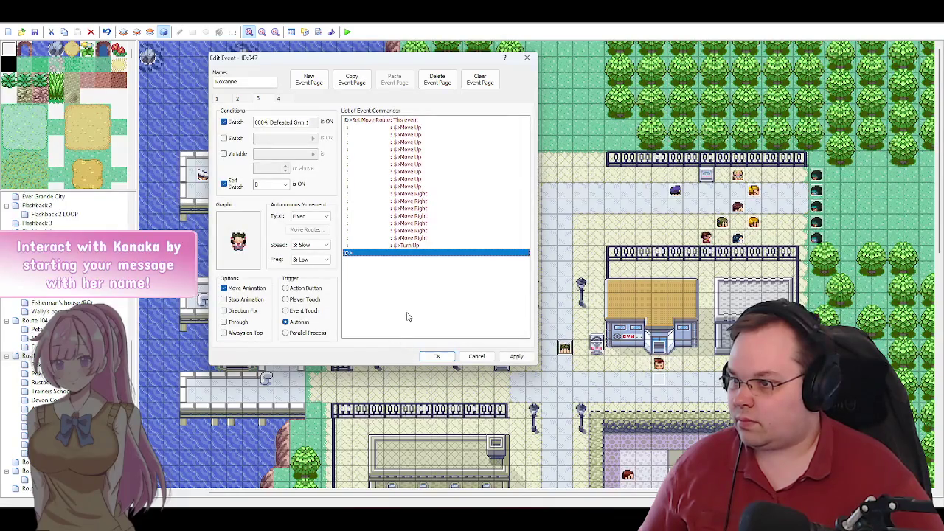
pyautogui.doubleClick(370, 253)
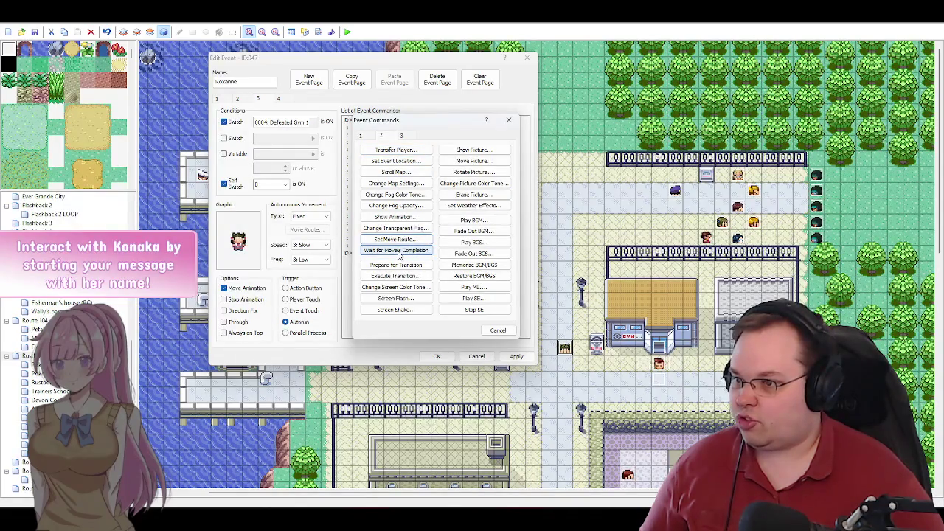
pyautogui.click(498, 329)
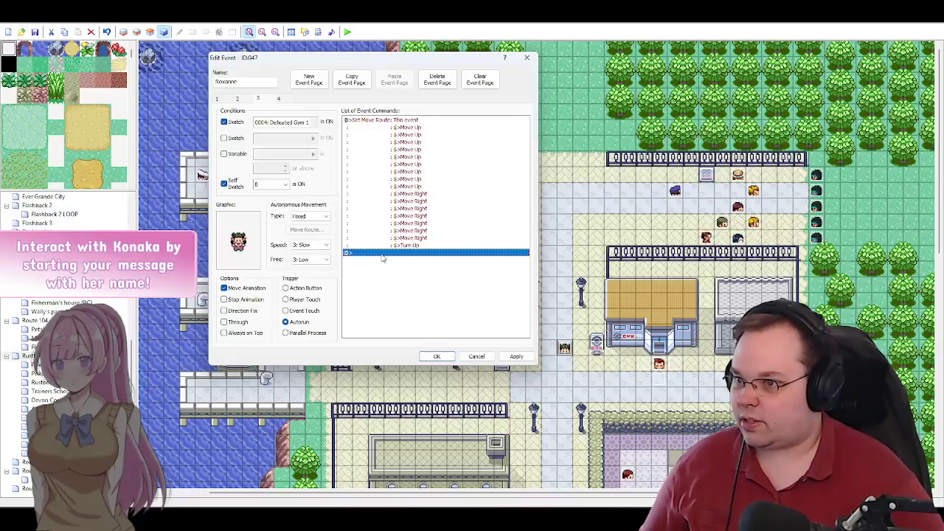
pyautogui.doubleClick(375, 256)
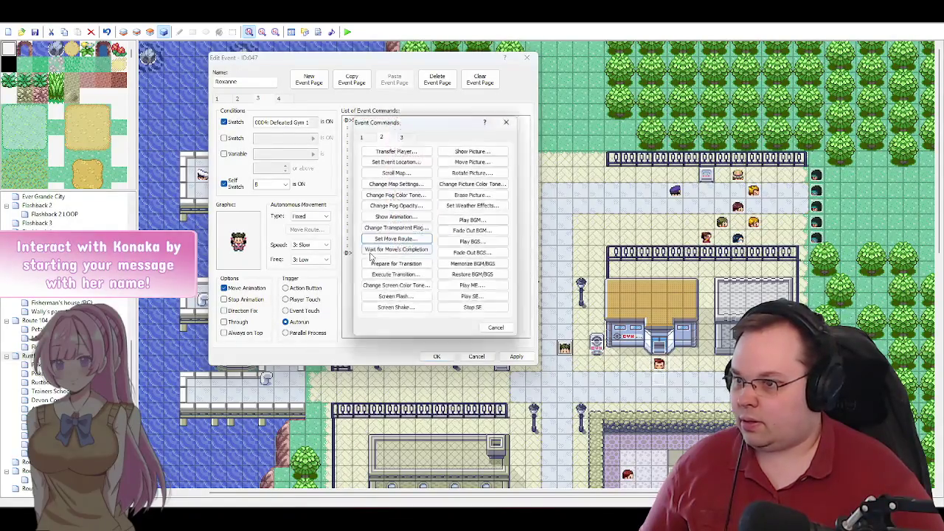
pyautogui.click(398, 239)
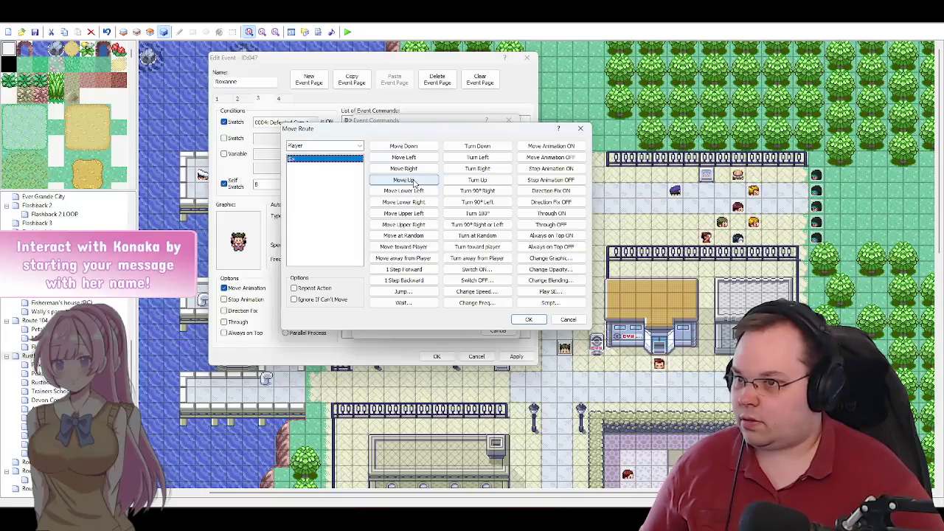
pyautogui.moveTo(468, 130); pyautogui.dragTo(419, 129)
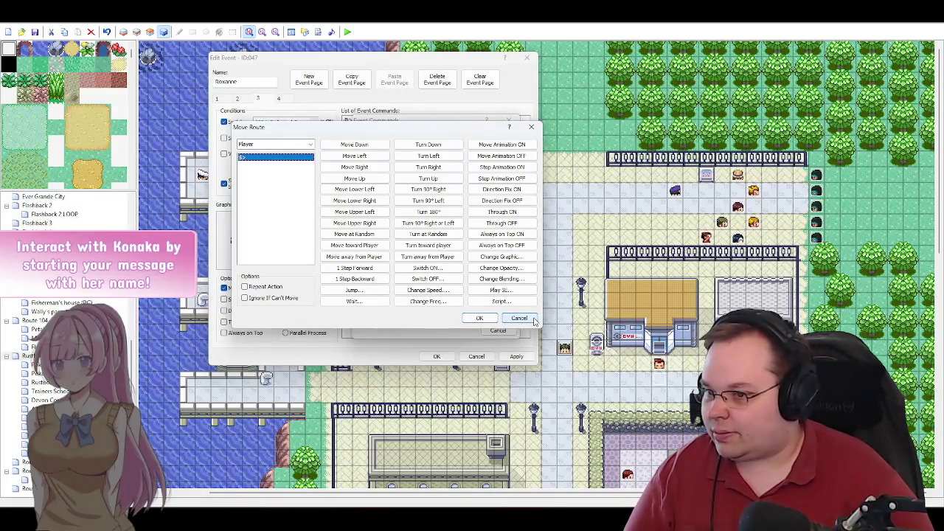
pyautogui.click(534, 321)
pyautogui.click(498, 331)
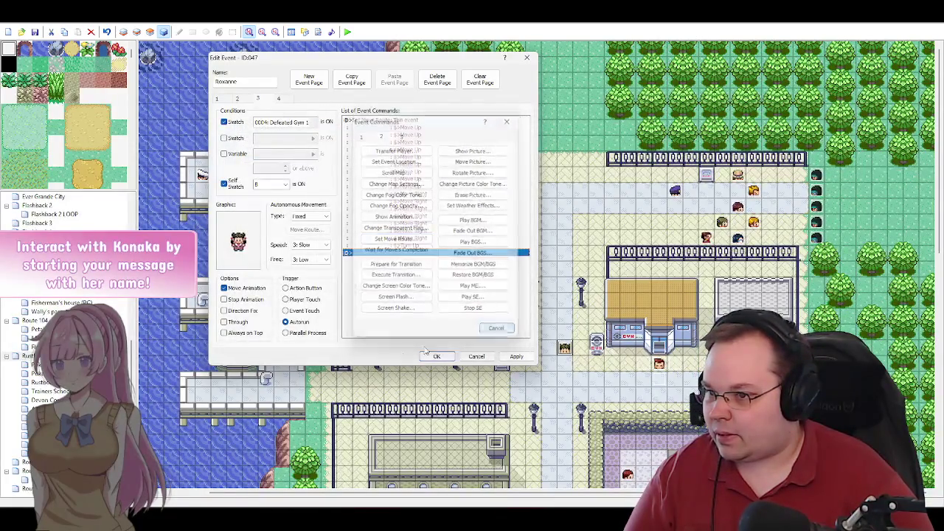
# Step: Select the move route and choose Conditional Branch from command tab 1 to insert above it
pyautogui.click(417, 120)
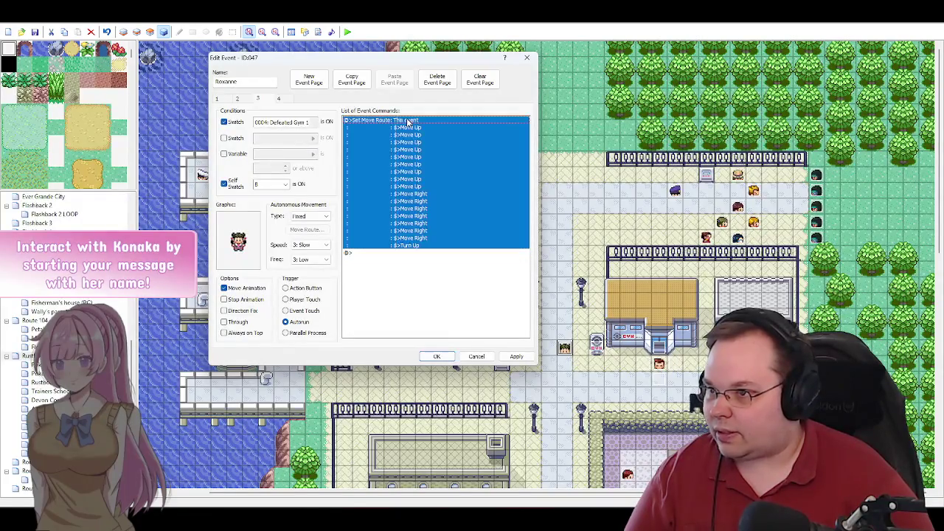
pyautogui.press('Insert')
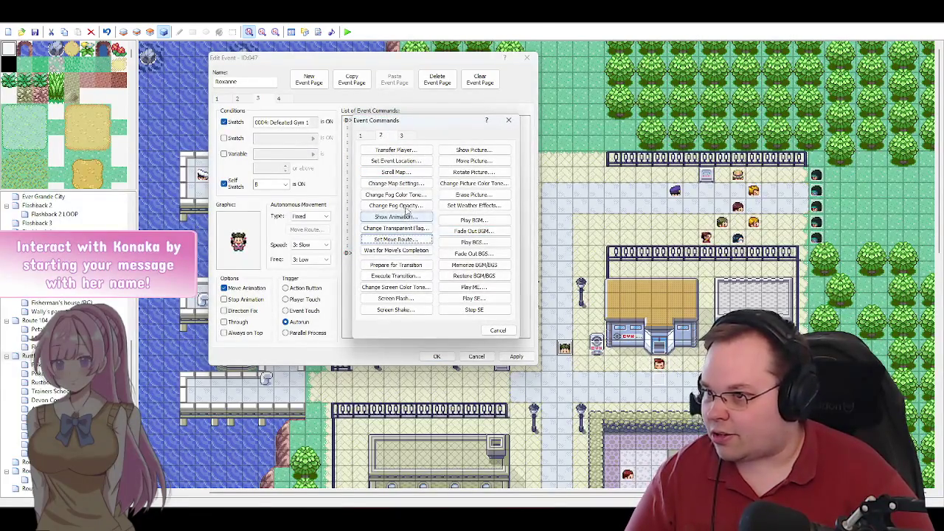
pyautogui.click(374, 137)
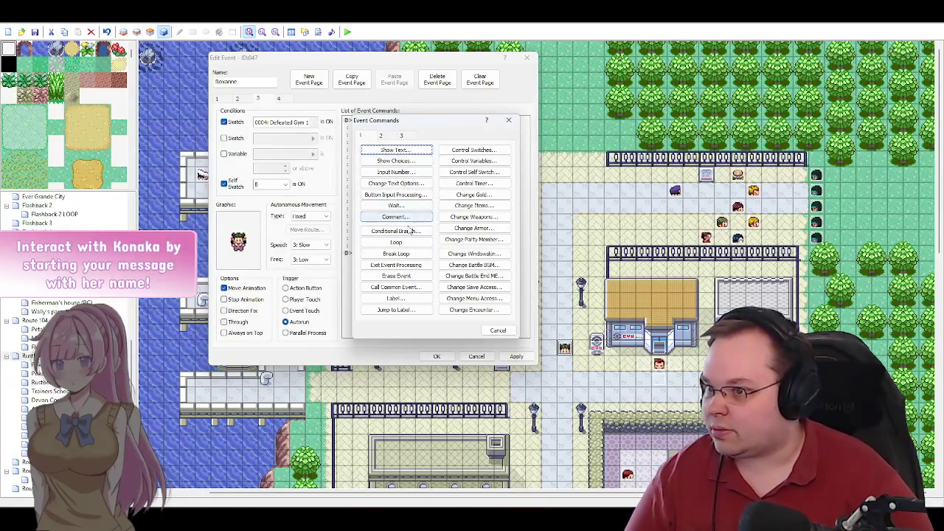
pyautogui.click(396, 231)
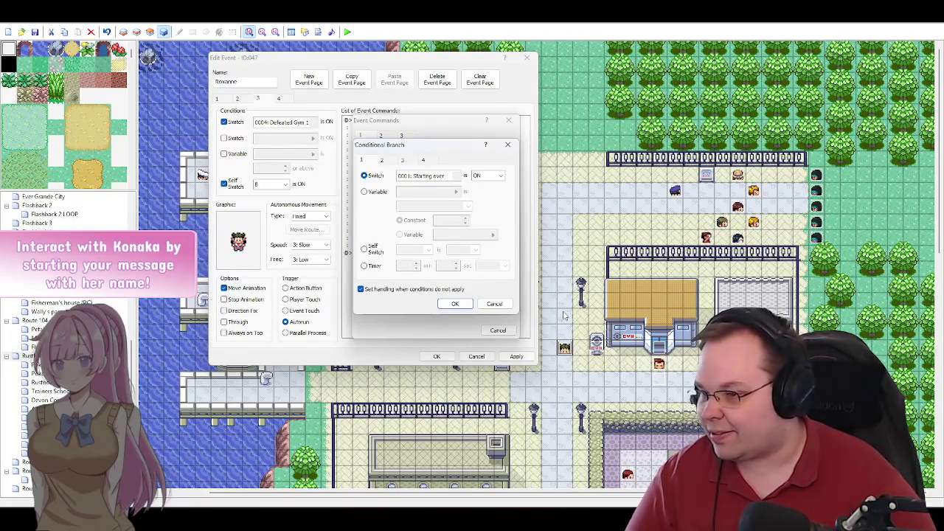
# Step: Insert a Script conditional branch without else handling, then close Roxanne's event with OK
pyautogui.click(388, 289)
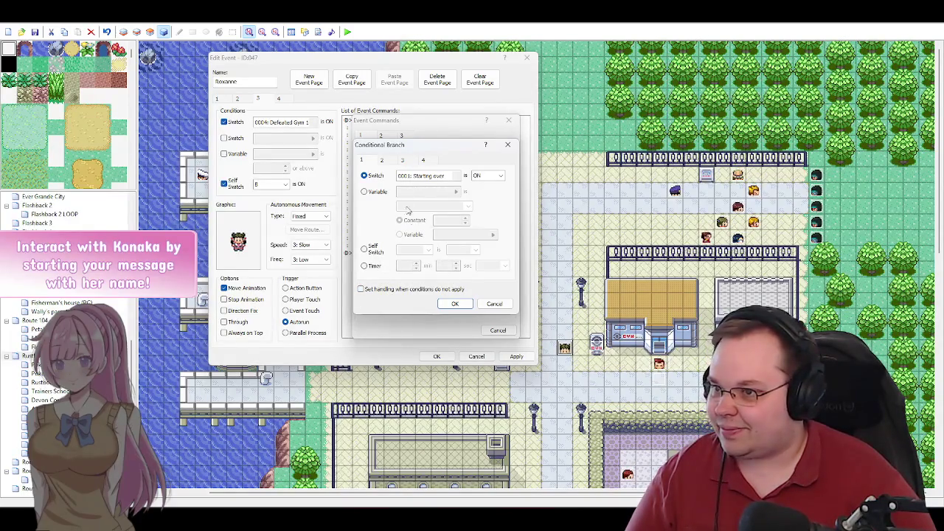
pyautogui.click(424, 160)
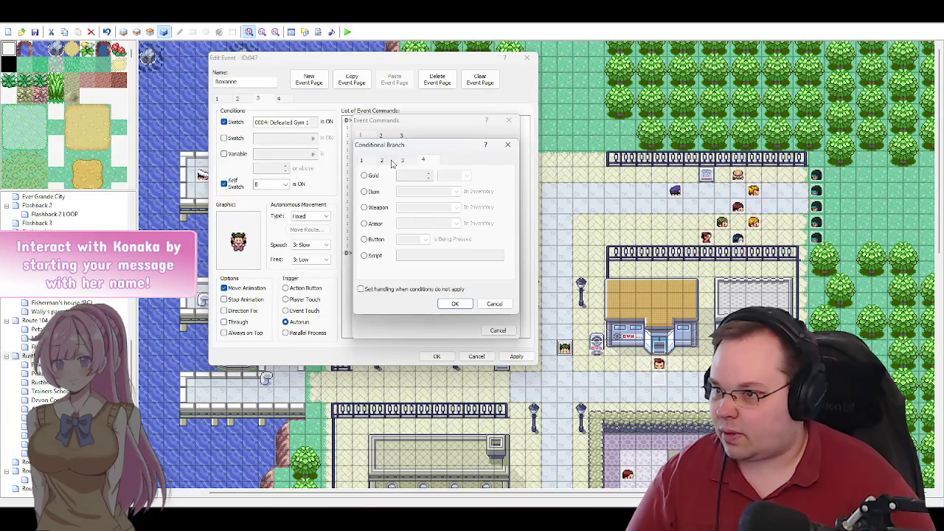
pyautogui.click(372, 255)
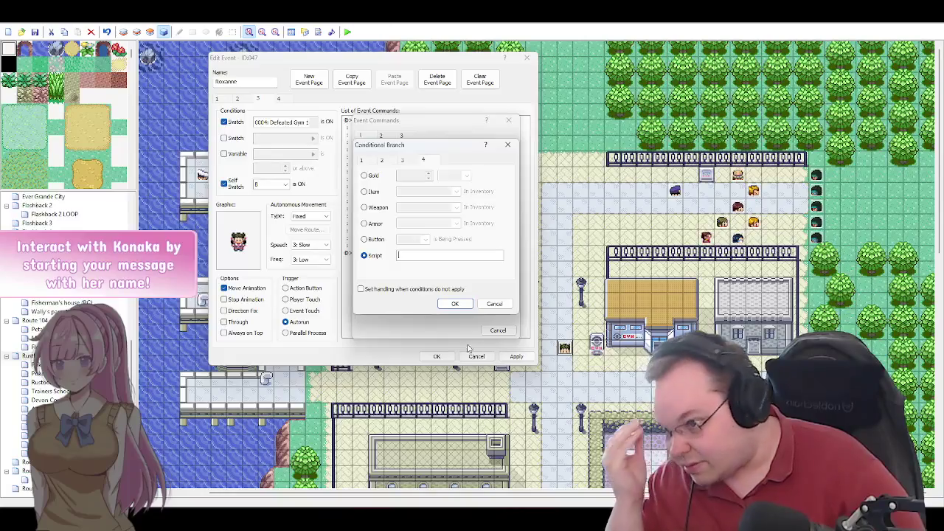
pyautogui.click(455, 304)
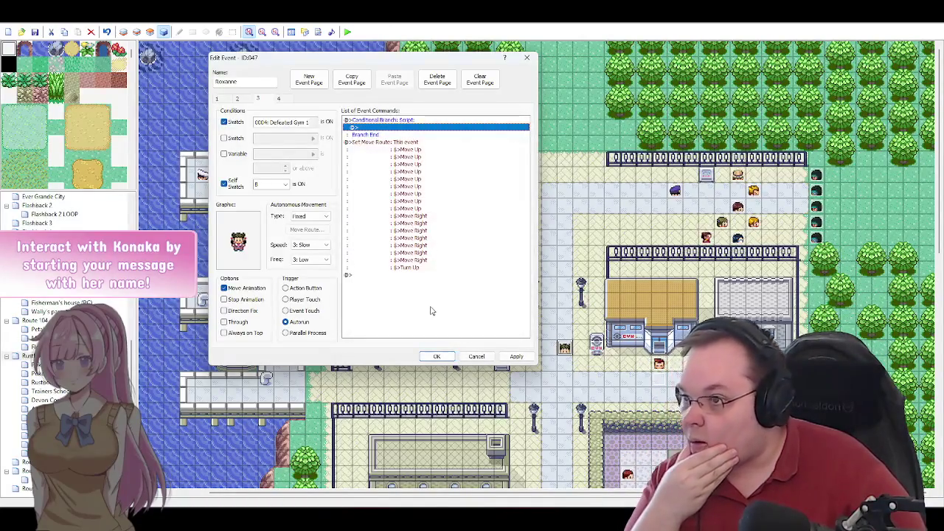
pyautogui.click(437, 356)
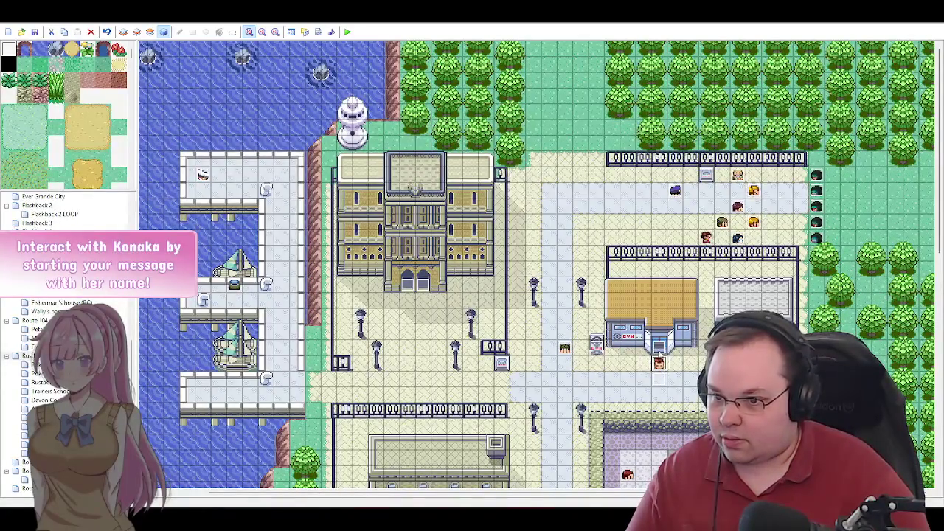
pyautogui.doubleClick(658, 343)
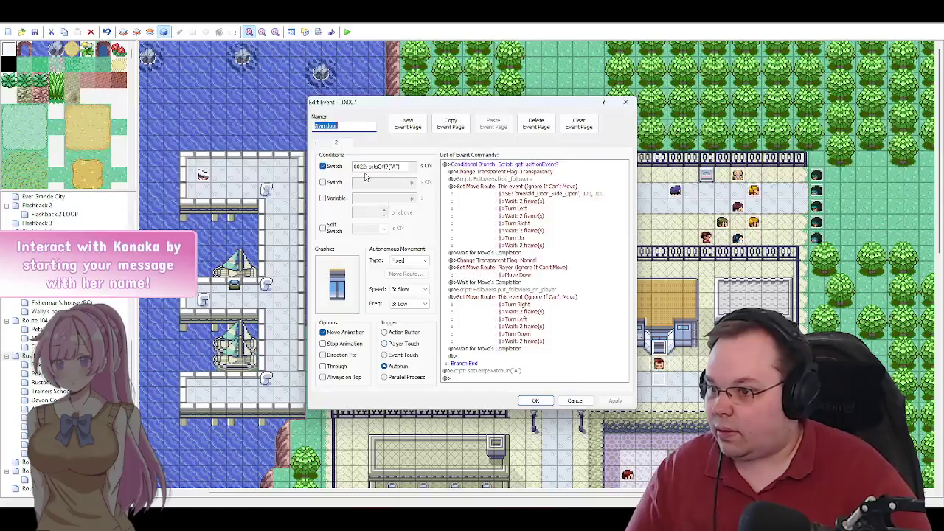
pyautogui.click(575, 401)
pyautogui.doubleClick(659, 363)
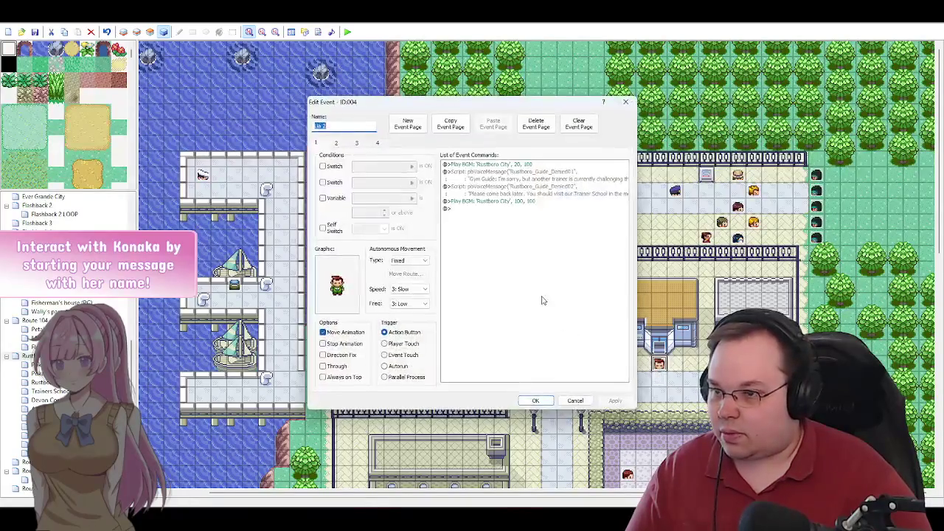
pyautogui.click(337, 143)
pyautogui.click(363, 145)
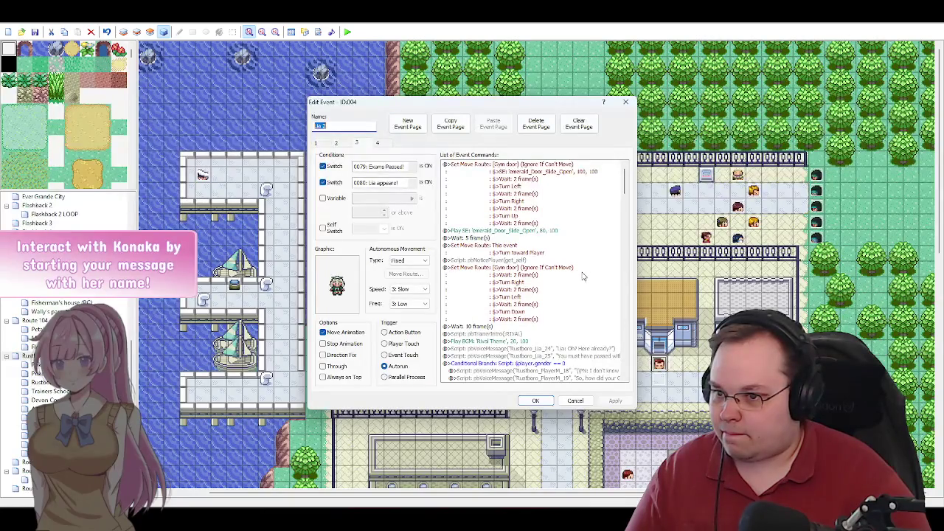
pyautogui.click(625, 209)
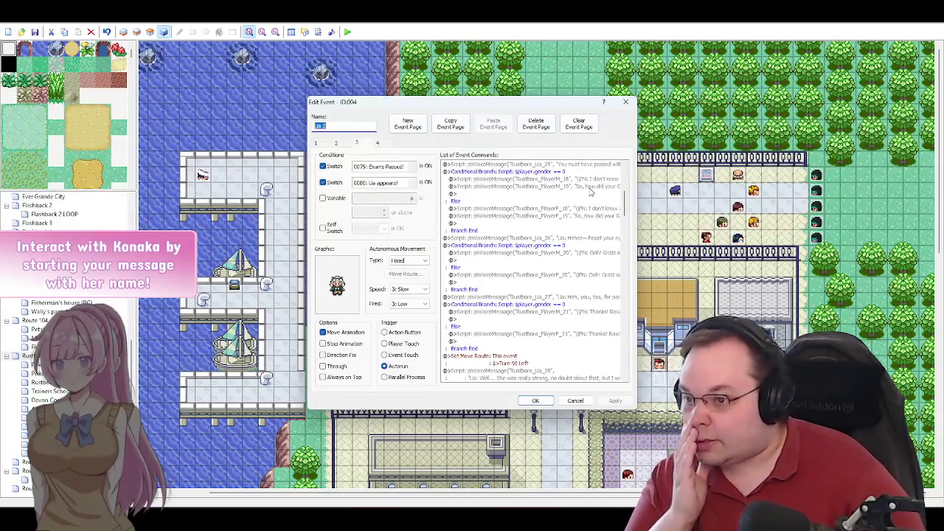
pyautogui.moveTo(625, 209); pyautogui.dragTo(625, 315)
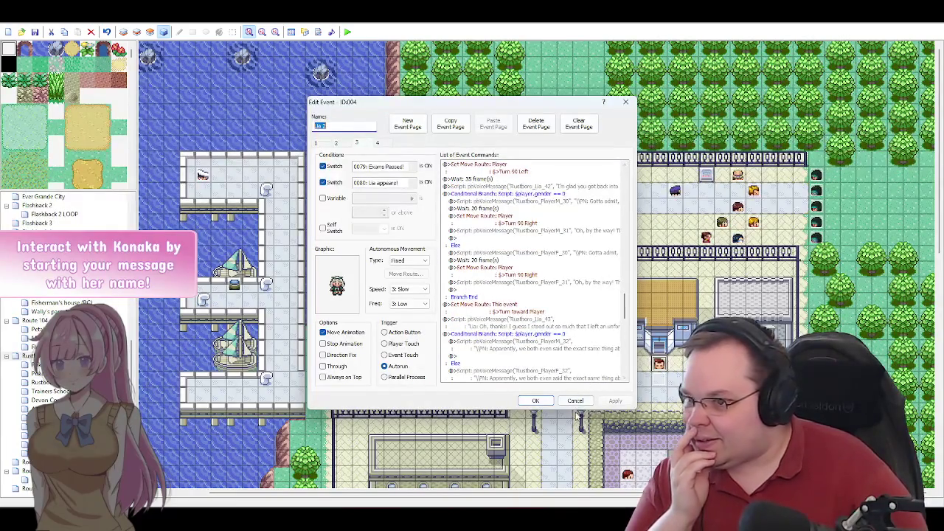
pyautogui.click(576, 400)
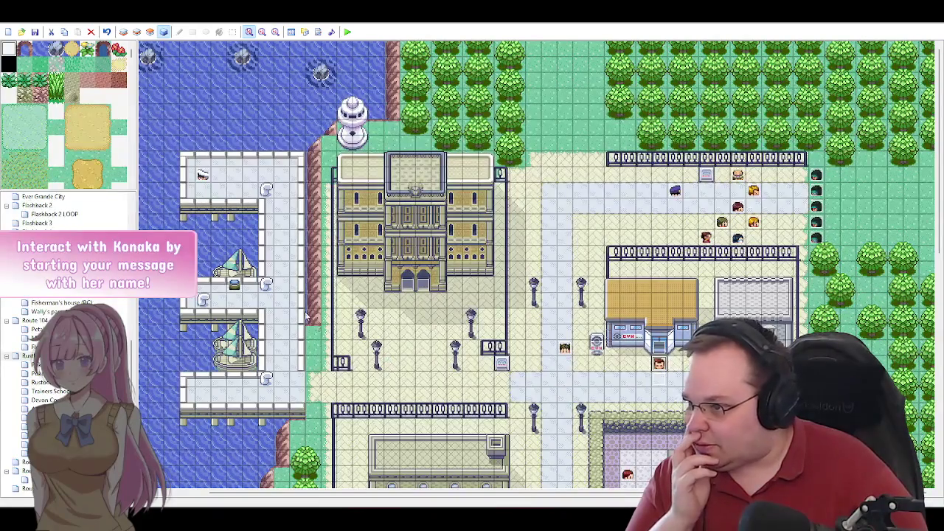
pyautogui.doubleClick(204, 177)
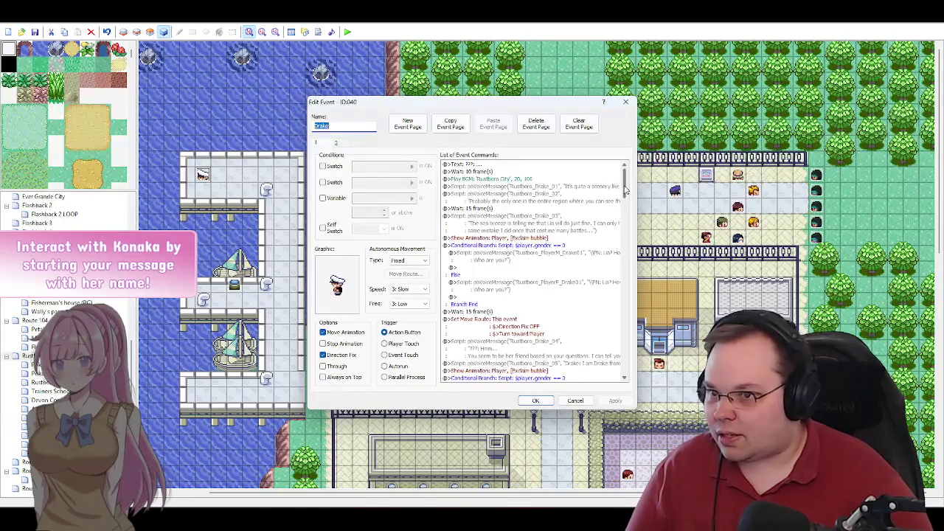
pyautogui.moveTo(626, 190); pyautogui.dragTo(624, 254)
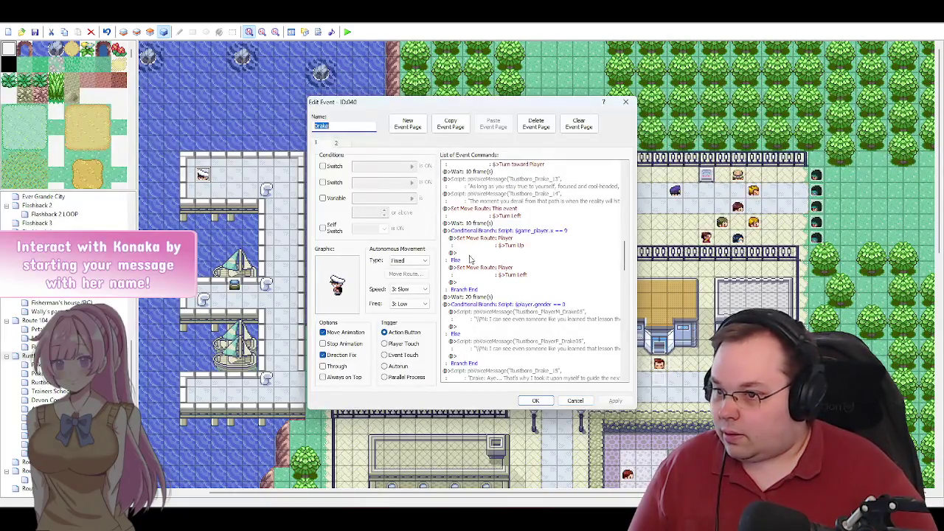
pyautogui.click(577, 401)
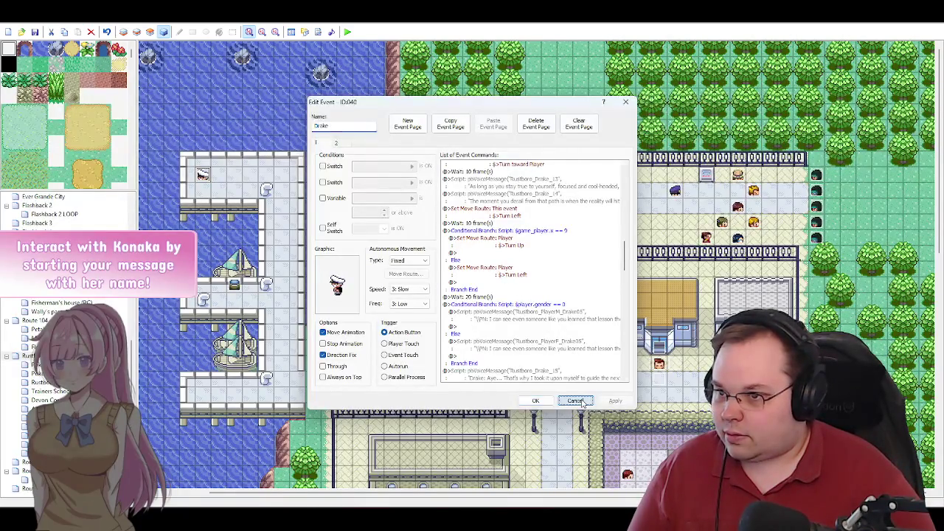
pyautogui.doubleClick(565, 351)
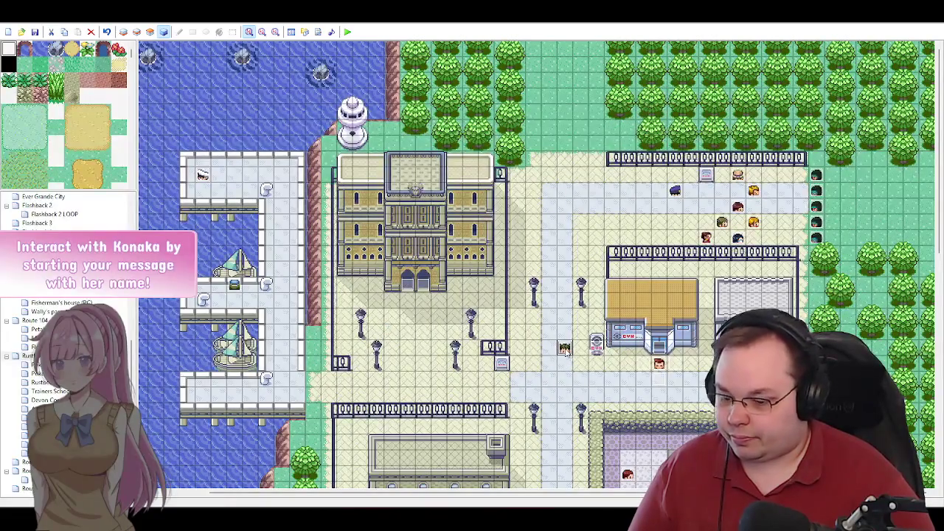
# Step: Set page 3's conditional branch script to '$game_player.x ==' and close the event editor
pyautogui.click(361, 143)
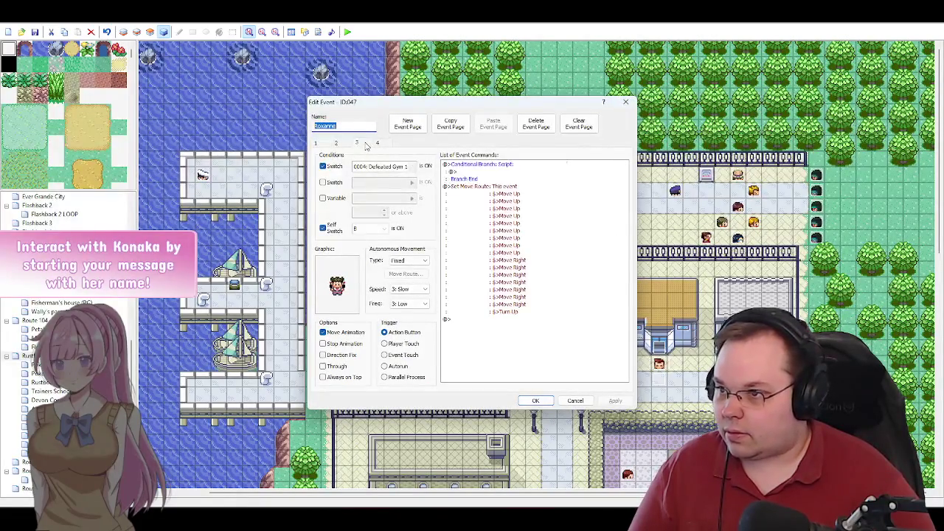
pyautogui.click(483, 167)
pyautogui.doubleClick(484, 168)
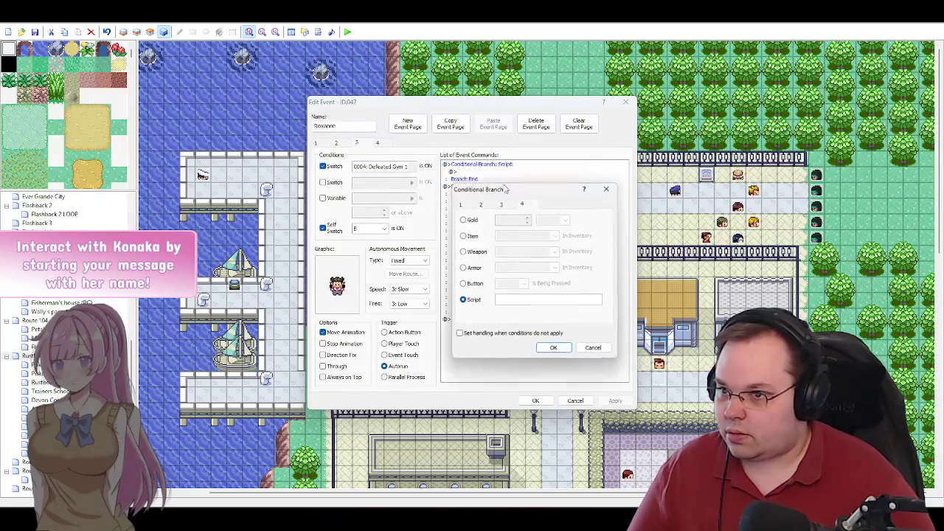
pyautogui.click(516, 298)
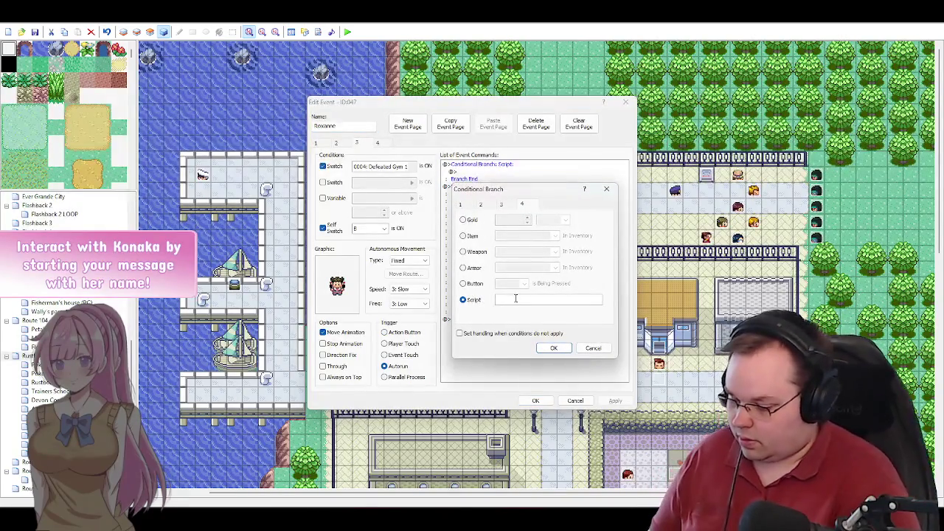
pyautogui.write('$')
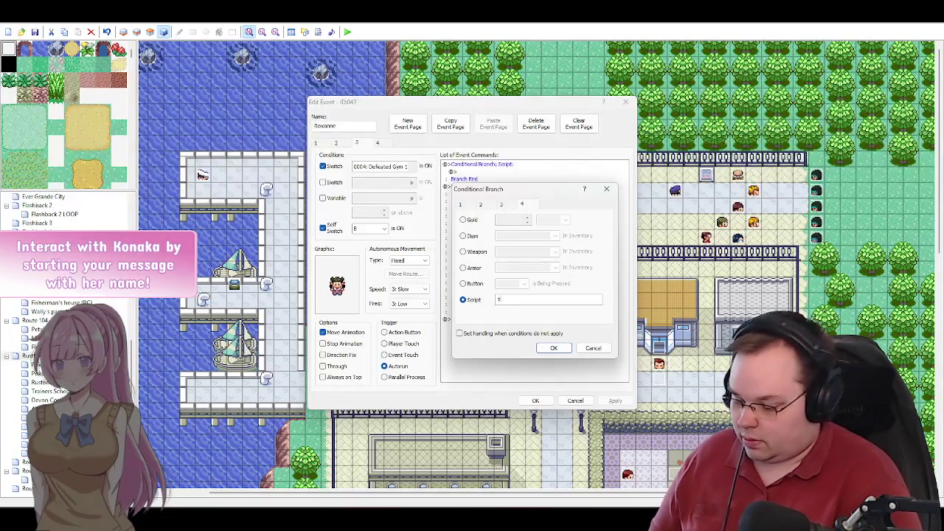
pyautogui.write('game_')
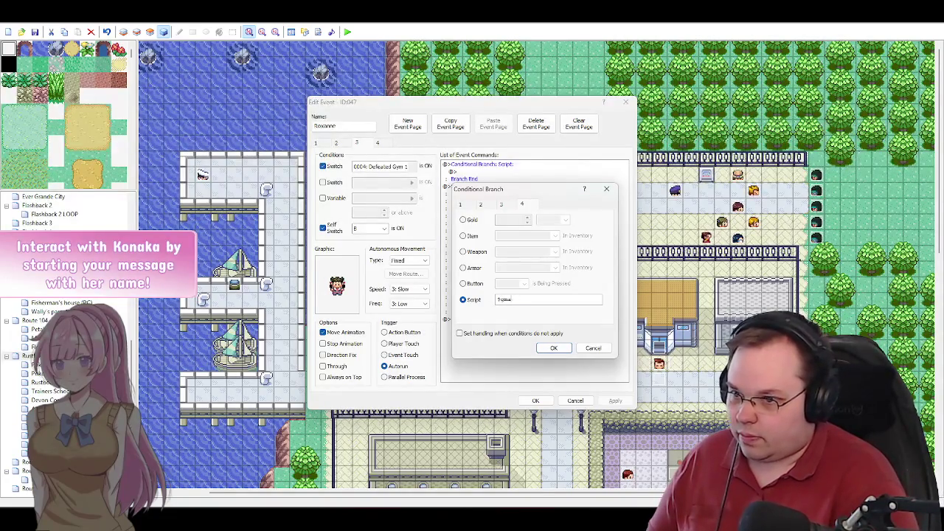
pyautogui.write('player.x ')
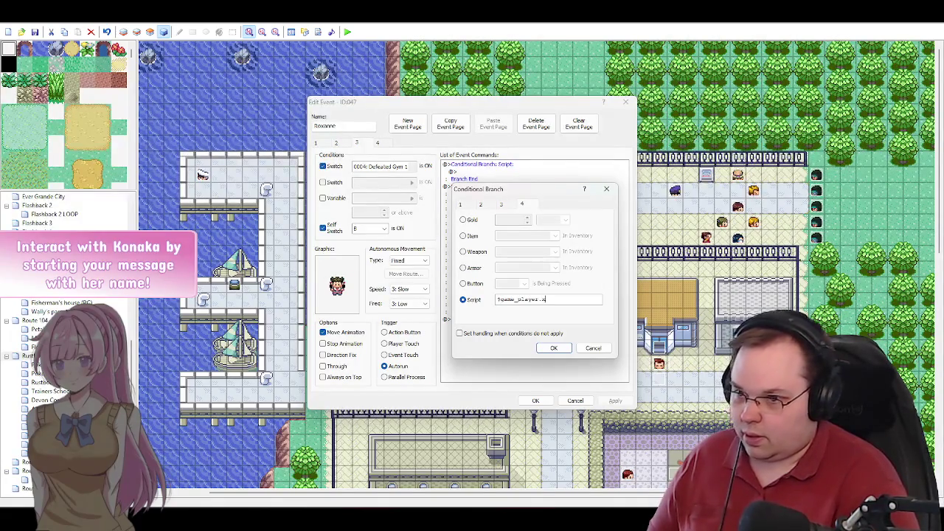
pyautogui.write('==')
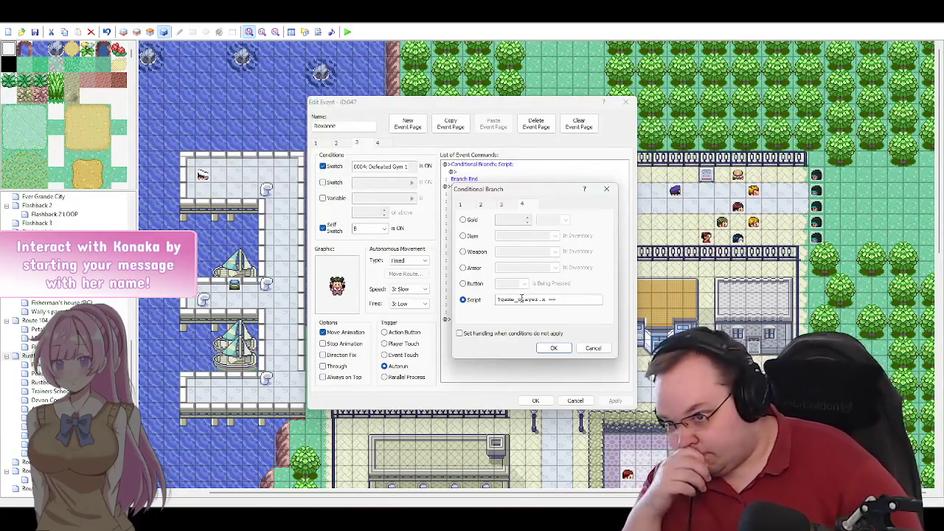
pyautogui.click(563, 350)
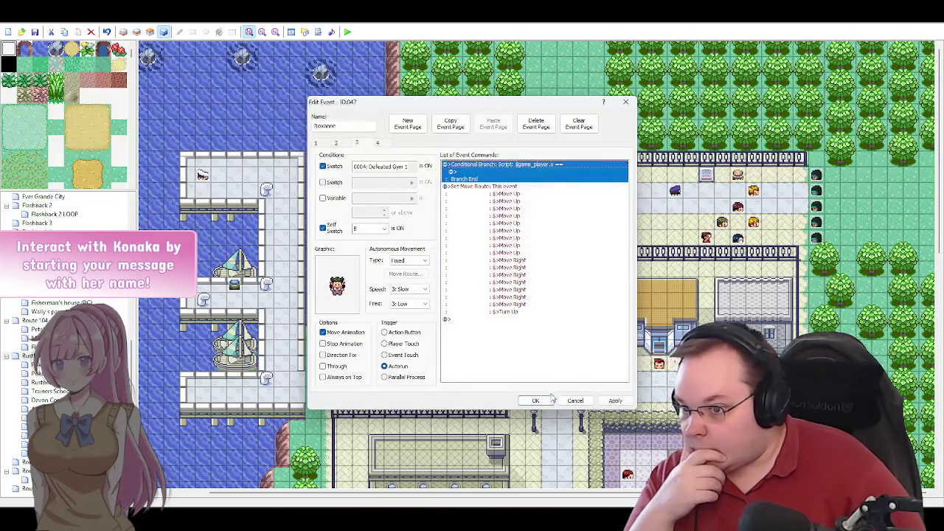
pyautogui.moveTo(520, 104); pyautogui.dragTo(400, 81)
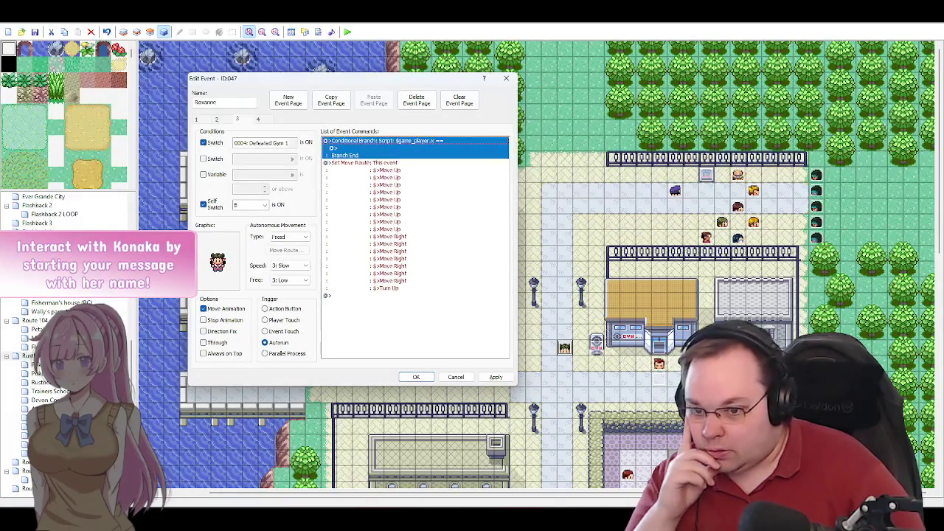
pyautogui.click(416, 376)
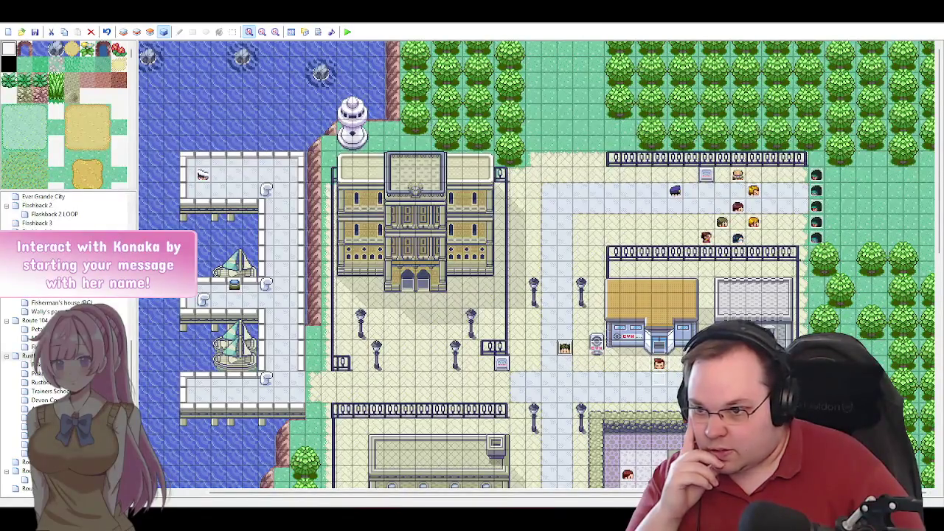
pyautogui.click(551, 349)
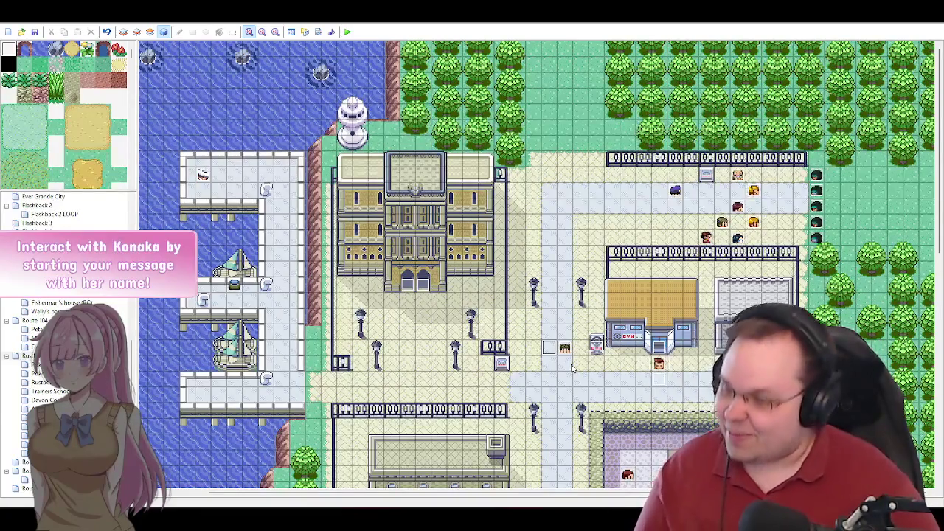
pyautogui.doubleClick(564, 348)
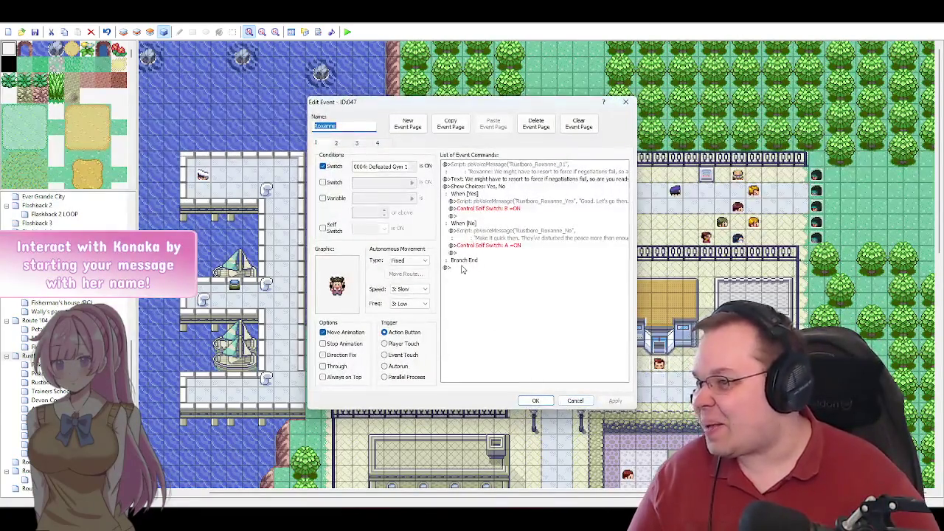
# Step: Append 10 to the branch script and enable the Else case
pyautogui.click(360, 144)
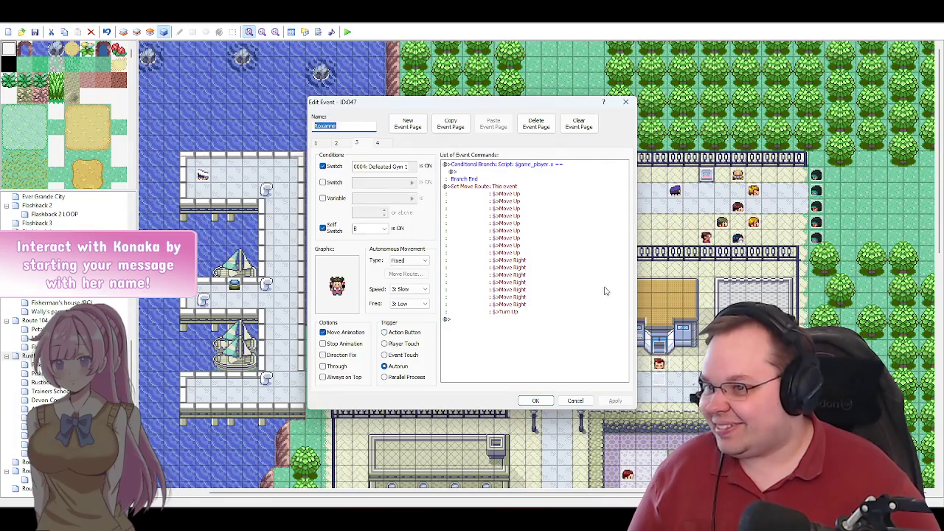
pyautogui.click(535, 165)
pyautogui.moveTo(542, 103); pyautogui.dragTo(428, 84)
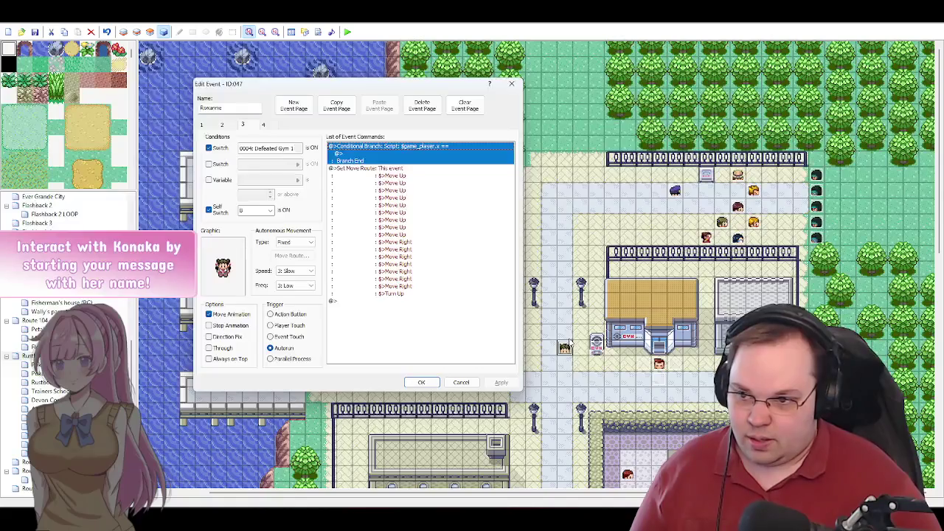
pyautogui.press('Return')
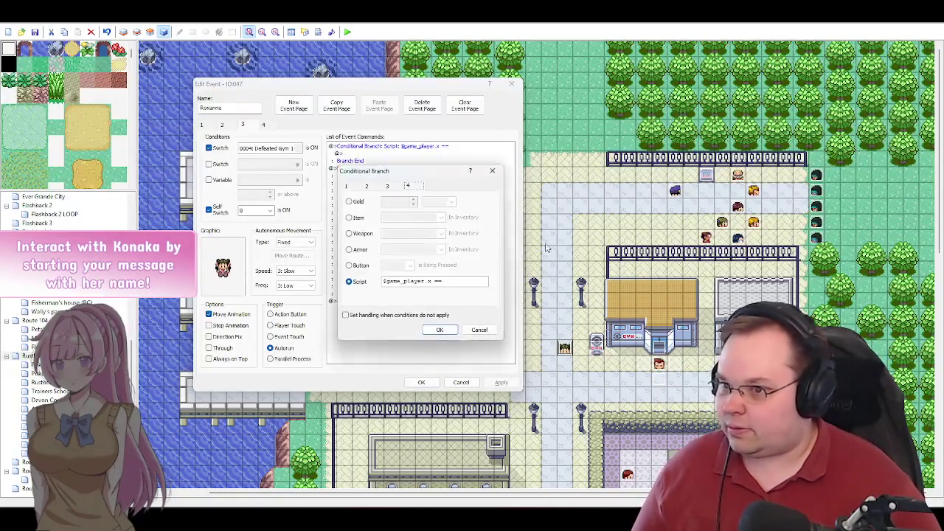
pyautogui.write('10')
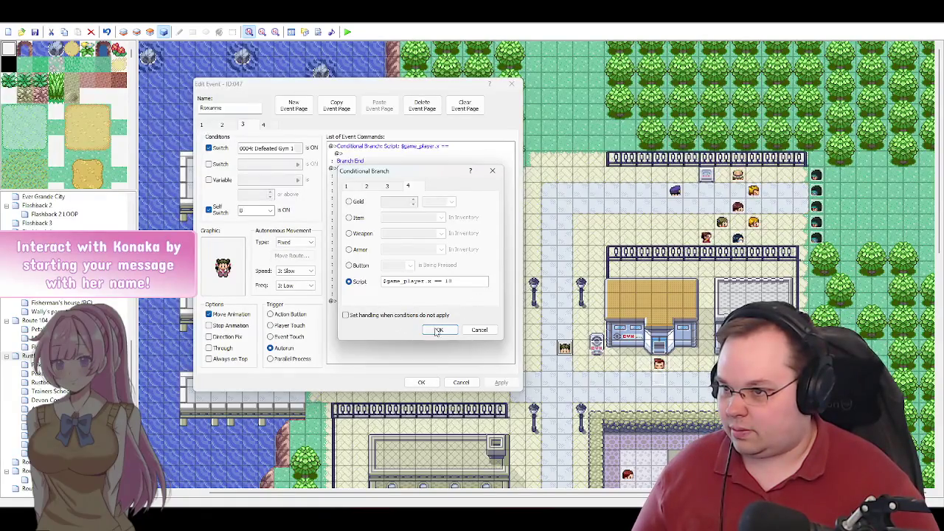
pyautogui.click(414, 316)
pyautogui.click(437, 330)
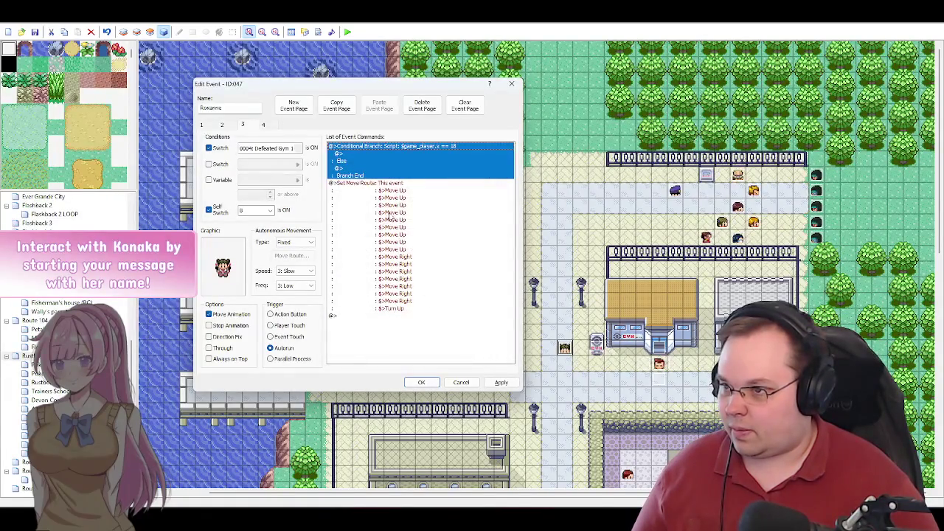
pyautogui.click(349, 169)
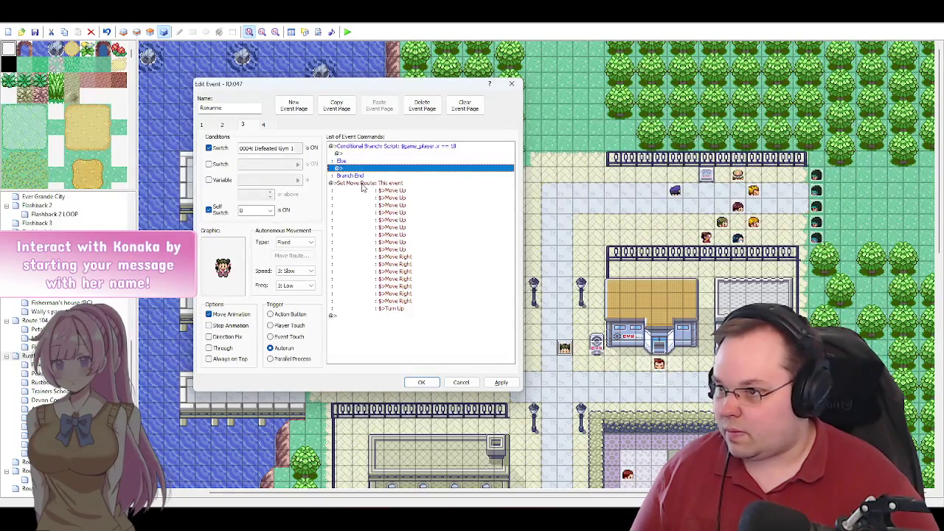
# Step: Cut the Set Move Route block and paste it under the branch's Else line
pyautogui.click(362, 185)
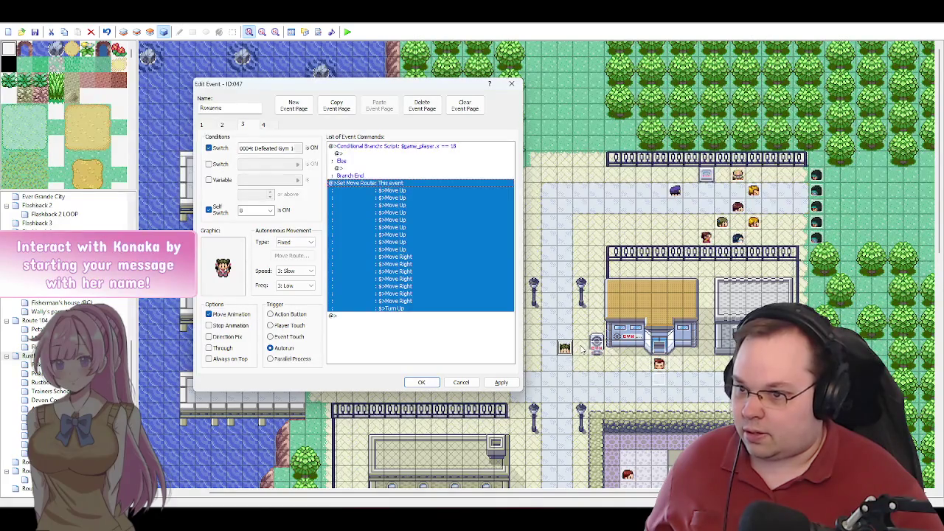
pyautogui.press('Delete')
pyautogui.click(350, 171)
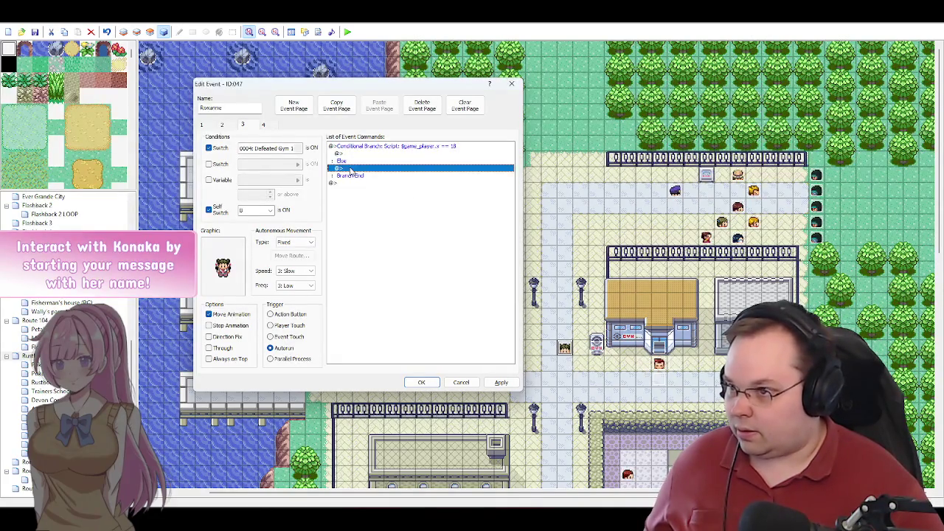
pyautogui.hotkey('ctrl', 'v')
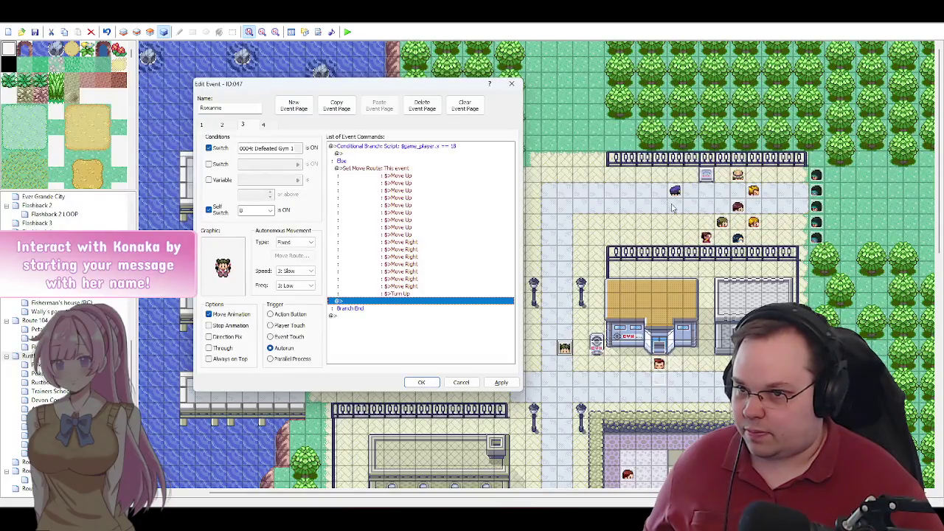
# Step: Start a new Set Move Route for This event at the end of the Else section
pyautogui.doubleClick(357, 155)
pyautogui.click(369, 161)
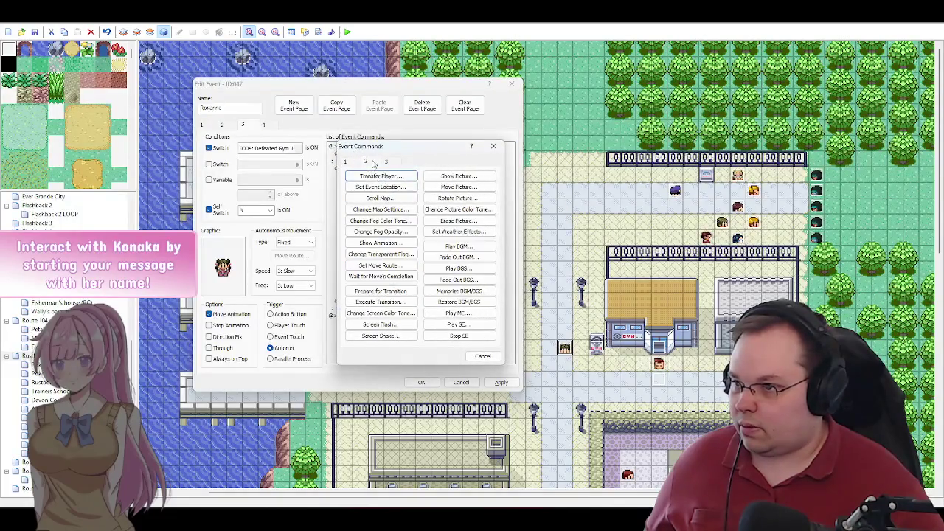
pyautogui.click(381, 266)
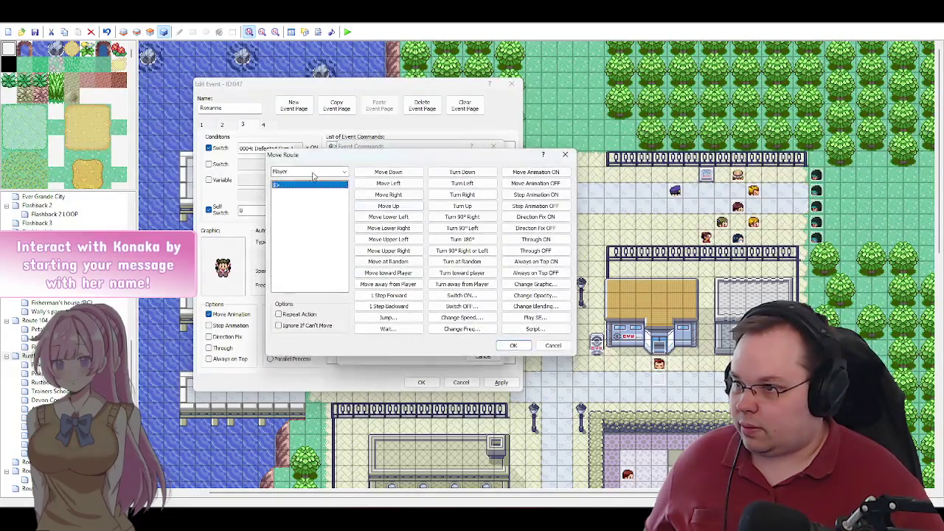
pyautogui.click(313, 172)
pyautogui.click(304, 189)
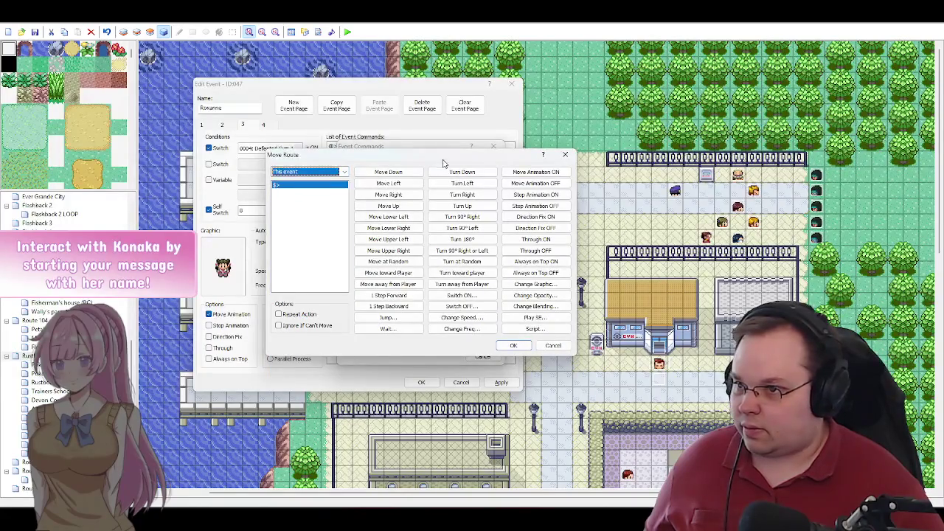
pyautogui.moveTo(443, 160); pyautogui.dragTo(395, 148)
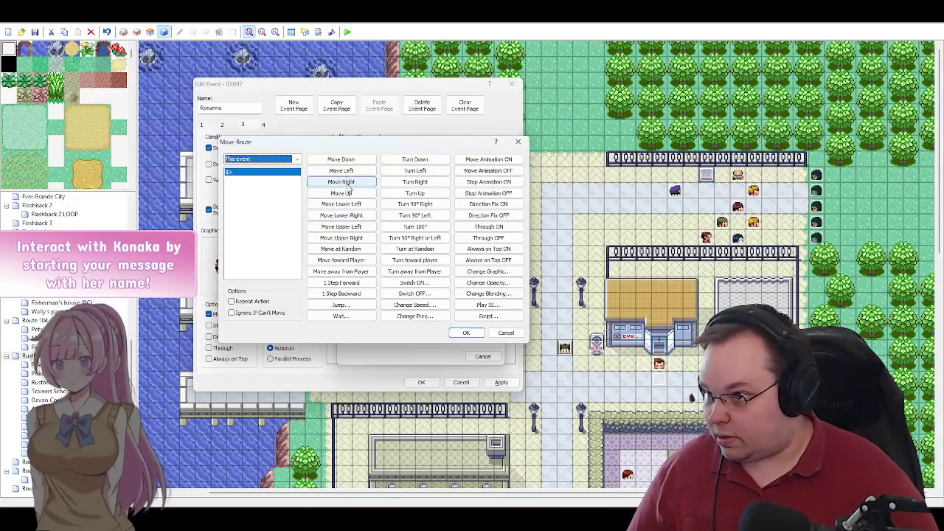
# Step: Add a Move Left followed by a series of Move Up steps to the route
pyautogui.click(347, 171)
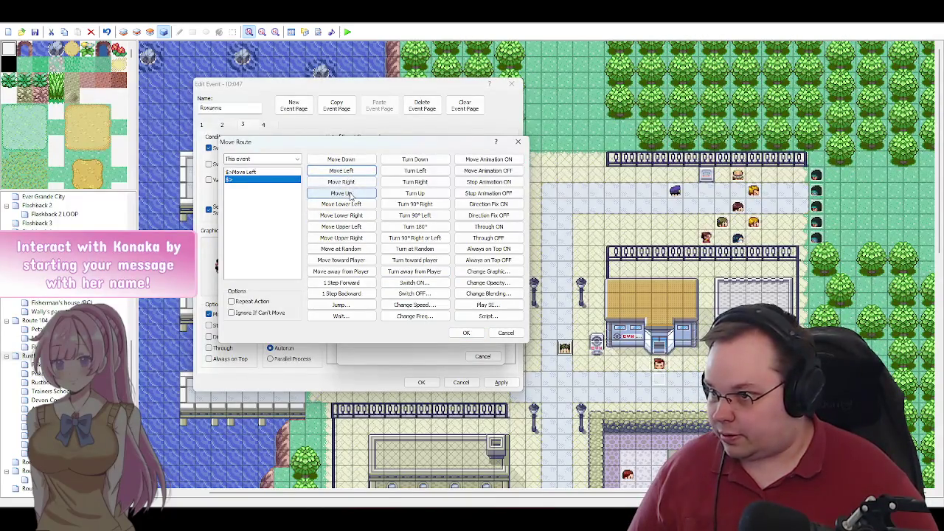
pyautogui.click(350, 194)
pyautogui.click(350, 193)
pyautogui.click(355, 182)
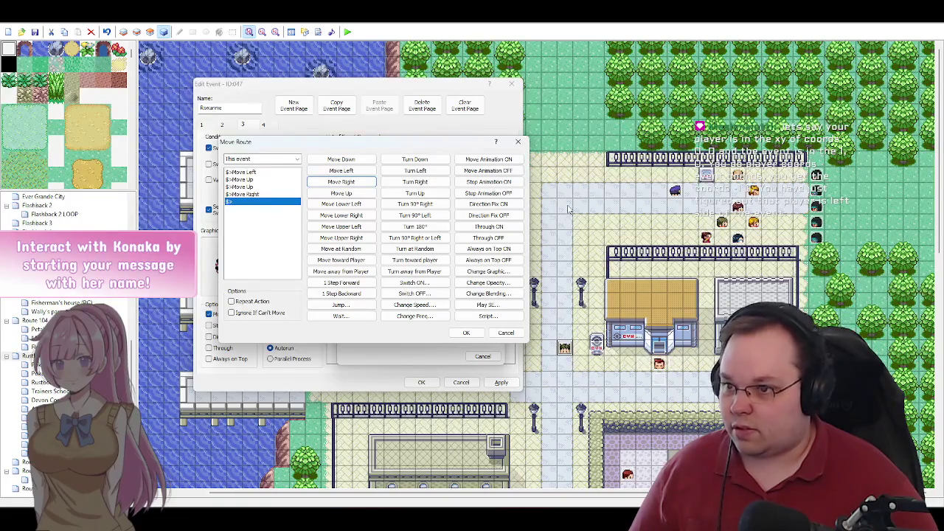
pyautogui.click(346, 193)
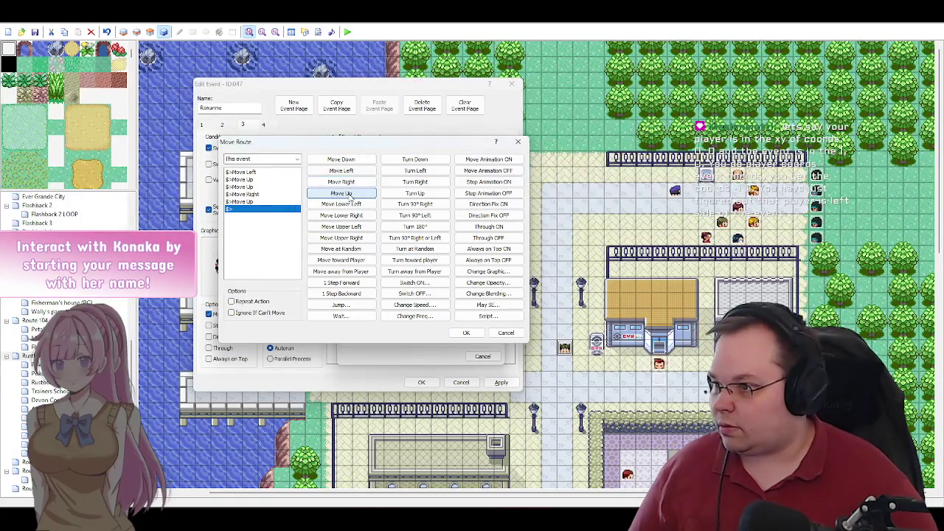
pyautogui.click(348, 193)
pyautogui.click(350, 194)
pyautogui.click(350, 193)
pyautogui.click(351, 193)
pyautogui.click(350, 193)
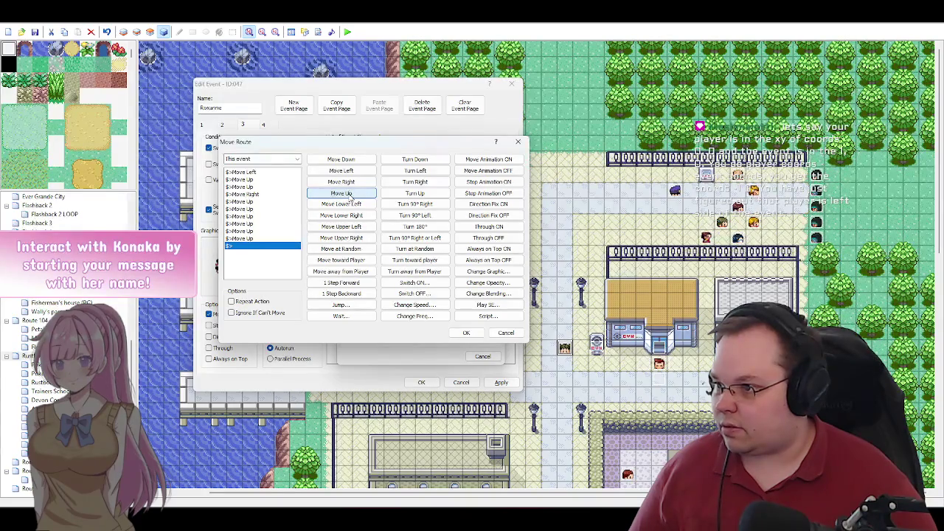
pyautogui.click(350, 194)
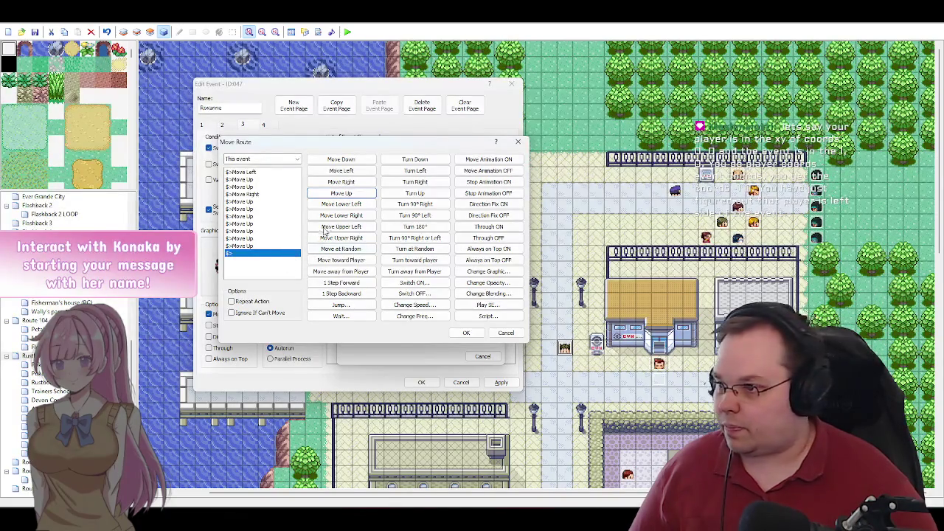
# Step: Add six Move Right steps and a final Turn Up, then confirm the route
pyautogui.click(352, 183)
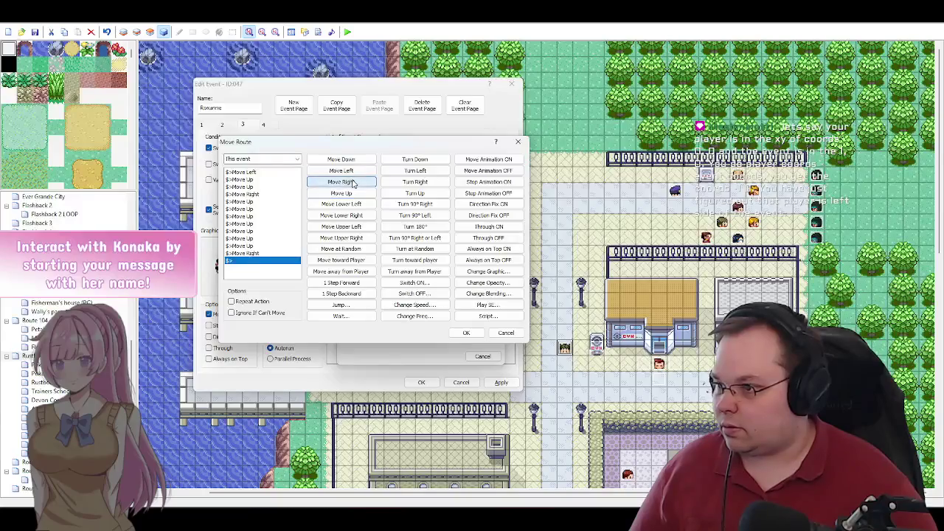
pyautogui.click(353, 182)
pyautogui.click(353, 183)
pyautogui.click(353, 183)
pyautogui.click(352, 183)
pyautogui.click(352, 183)
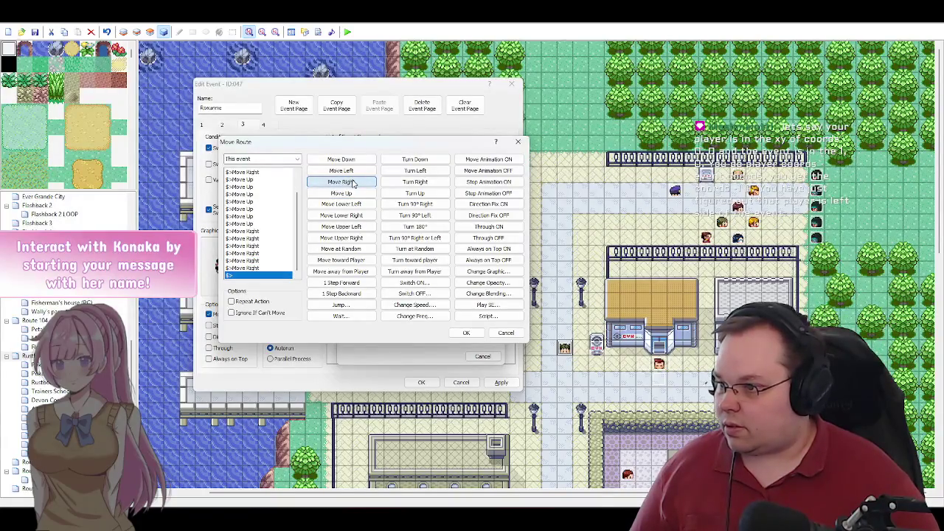
pyautogui.click(352, 183)
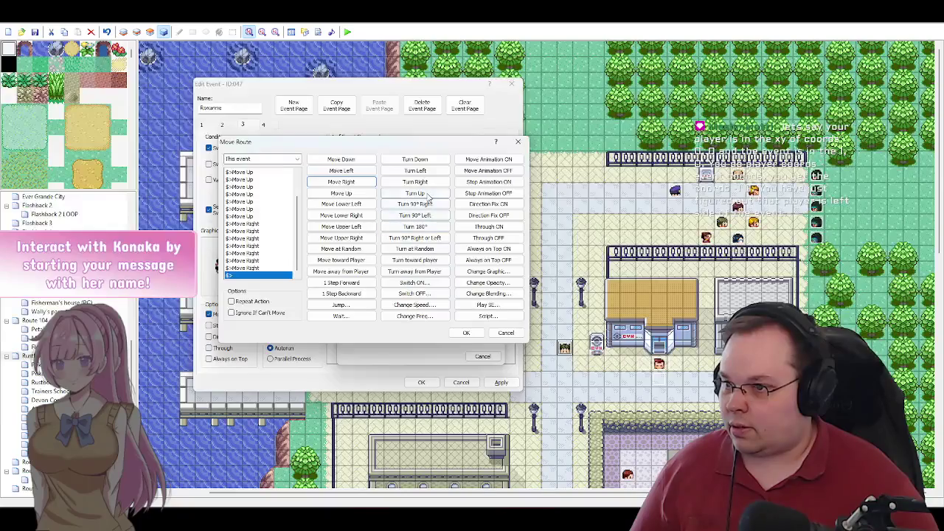
pyautogui.click(415, 192)
pyautogui.click(465, 333)
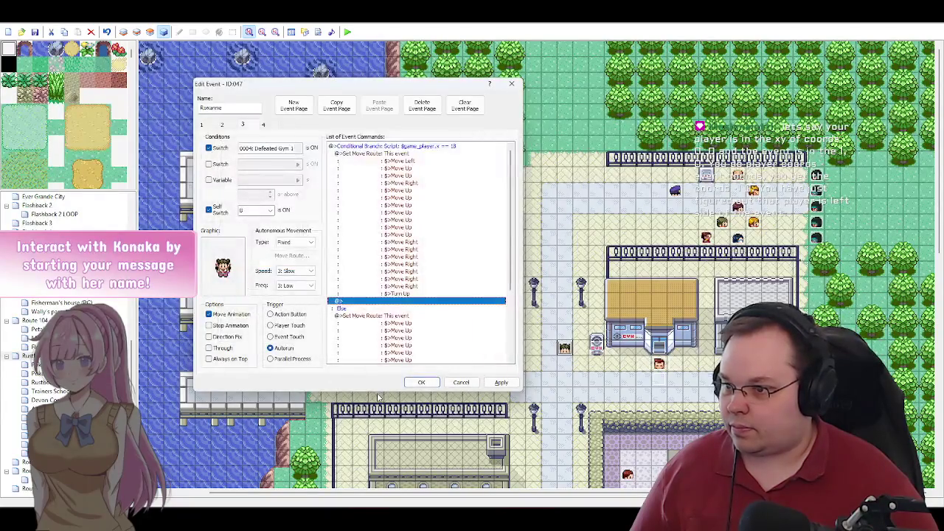
pyautogui.click(502, 384)
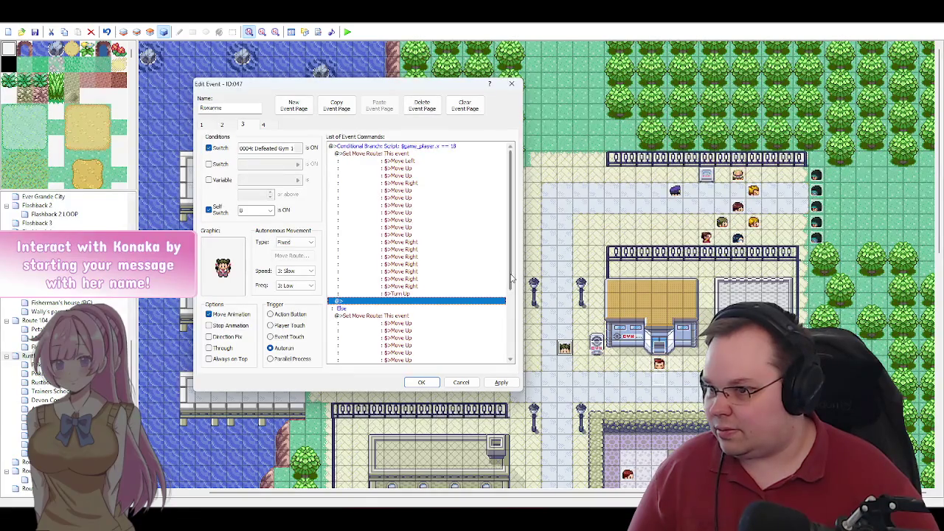
# Step: Add a Player move route of Wait 2 frames, Turn Left, Wait 12 frames, and close the event
pyautogui.moveTo(510, 279); pyautogui.dragTo(510, 349)
pyautogui.doubleClick(417, 197)
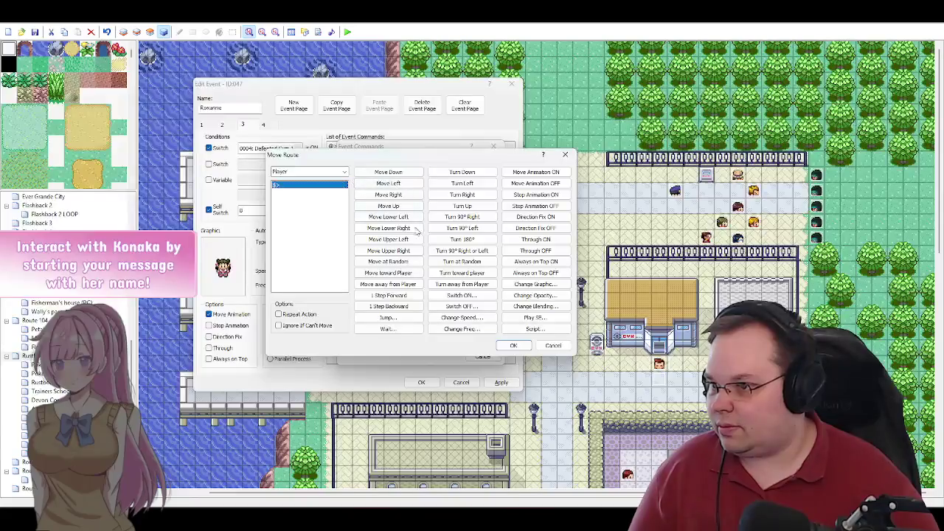
pyautogui.moveTo(477, 160); pyautogui.dragTo(426, 152)
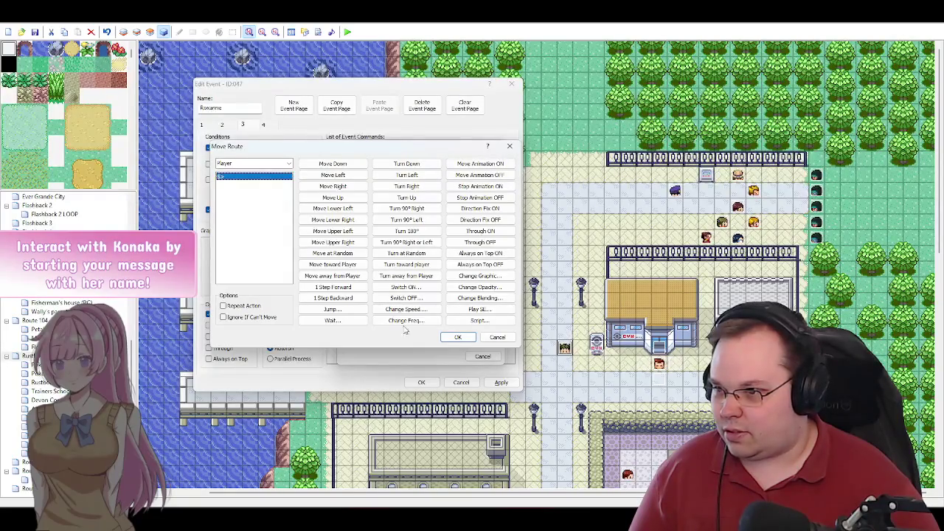
pyautogui.click(338, 320)
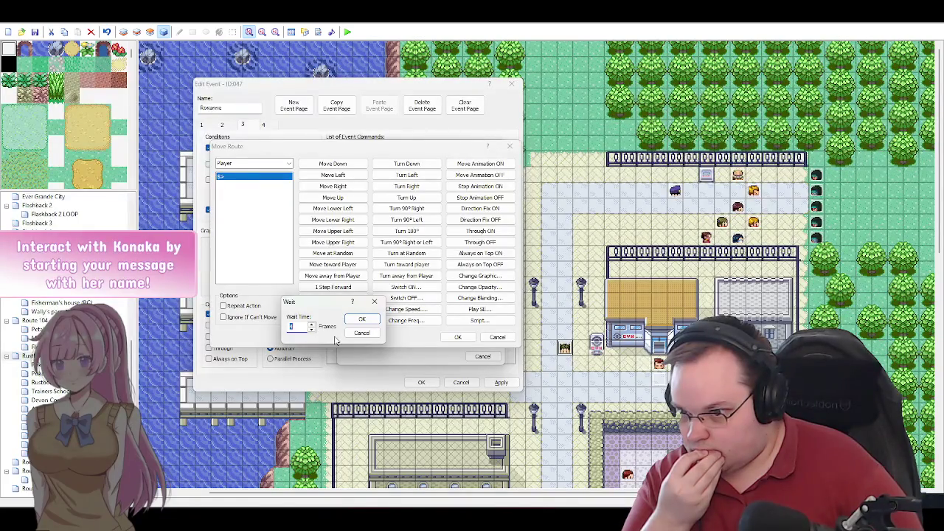
pyautogui.write('2')
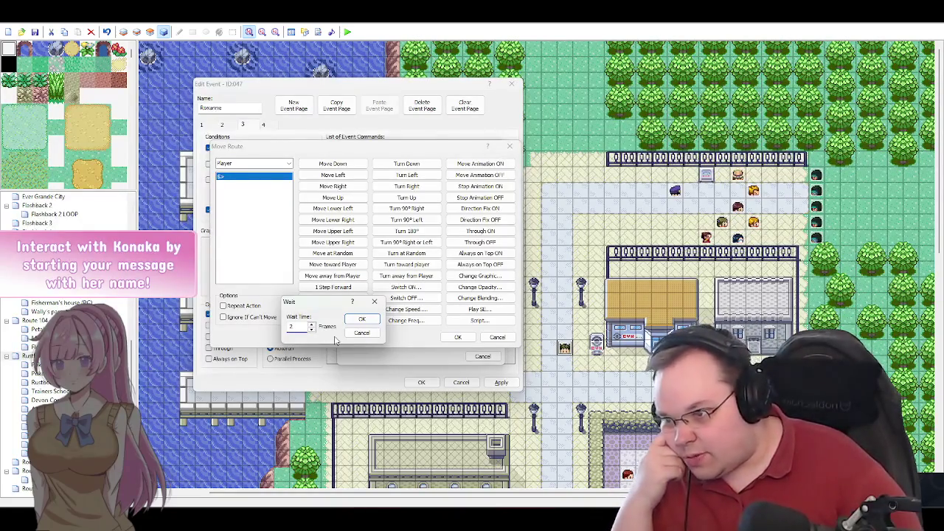
pyautogui.click(361, 319)
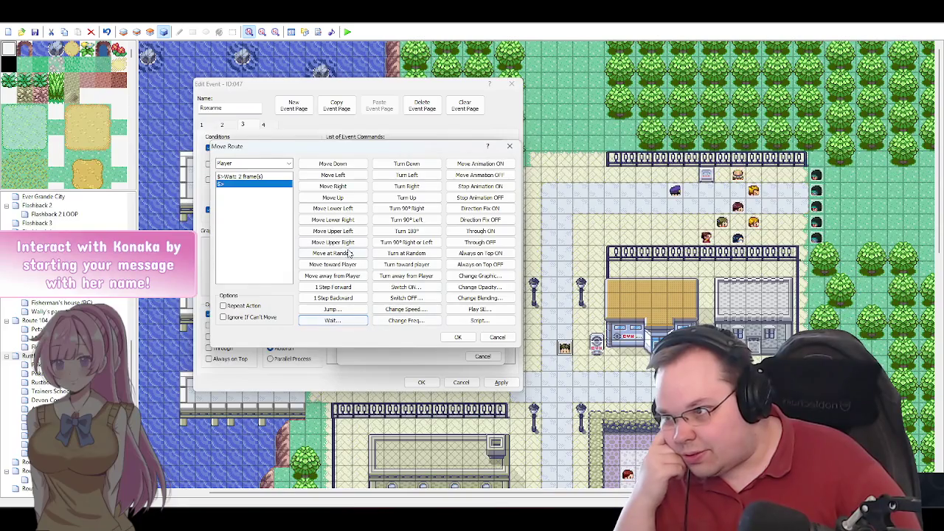
pyautogui.click(407, 175)
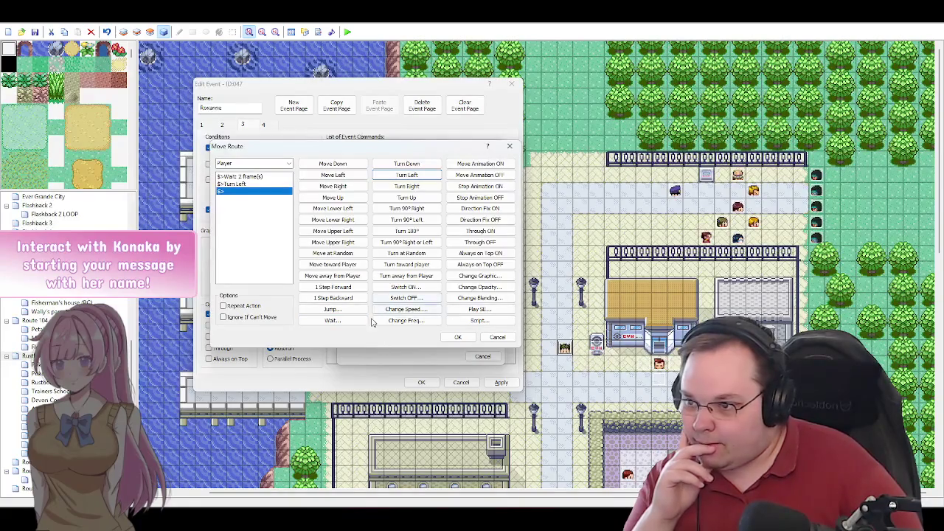
pyautogui.click(332, 320)
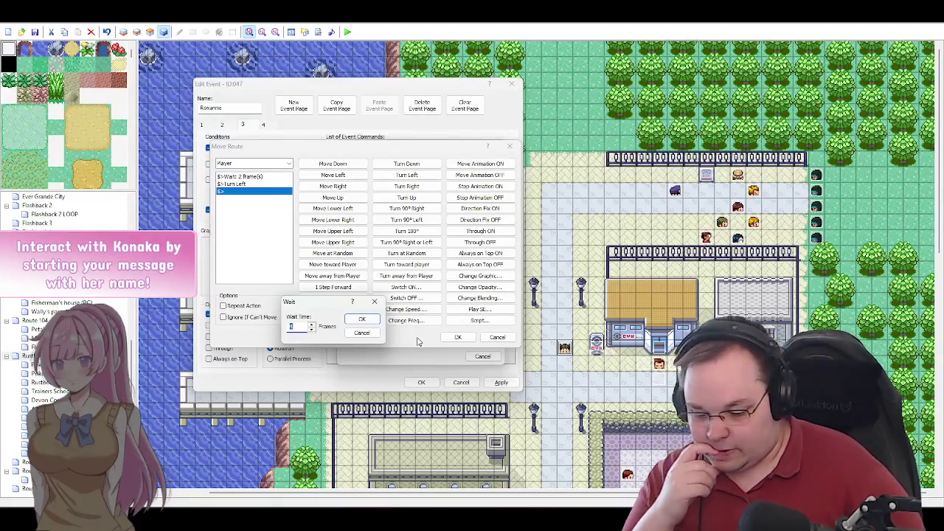
pyautogui.write('12')
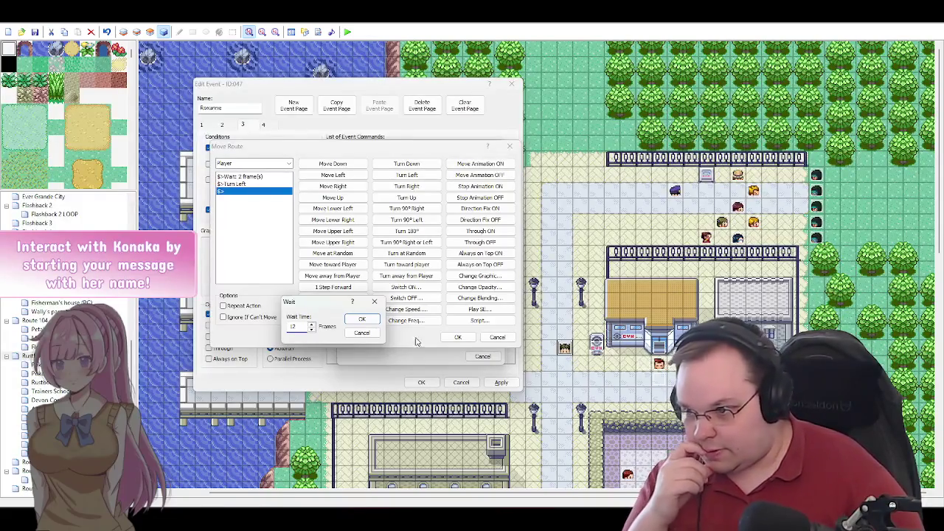
pyautogui.click(373, 323)
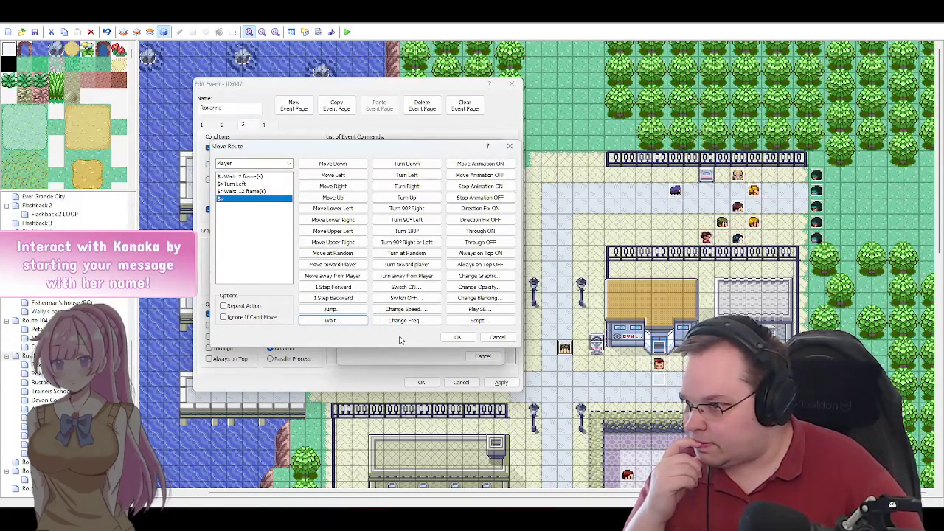
pyautogui.click(457, 337)
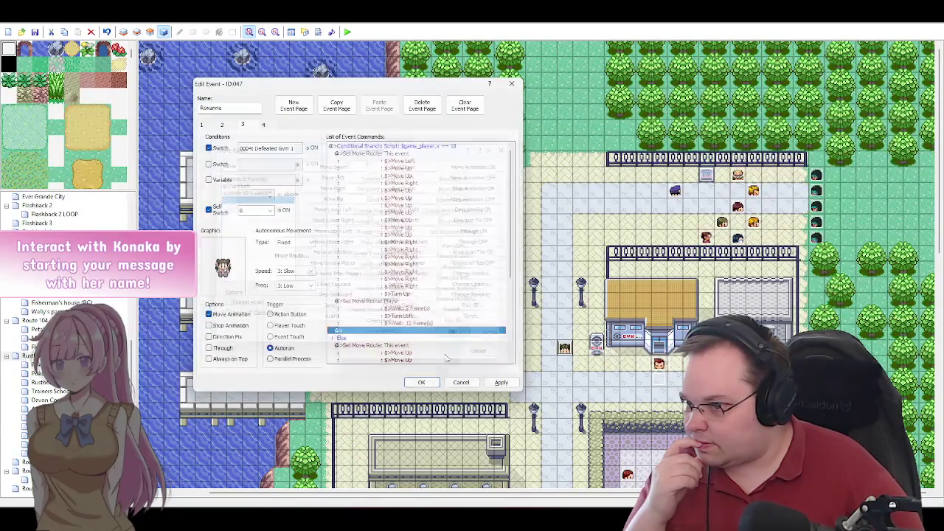
pyautogui.click(424, 382)
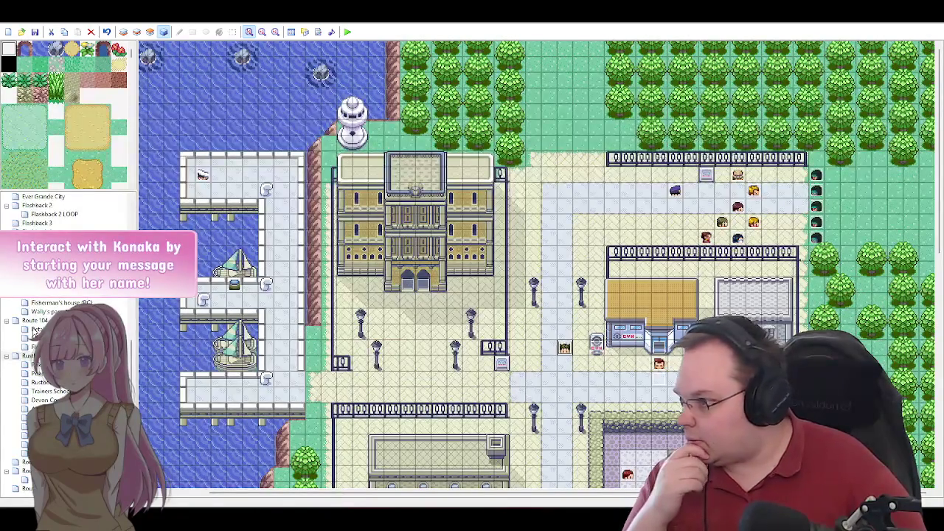
# Step: Open the Cross event on the Oldale Town map and scroll down to its move routes
pyautogui.scroll(7, 37, 328)
pyautogui.scroll(3, 67, 339)
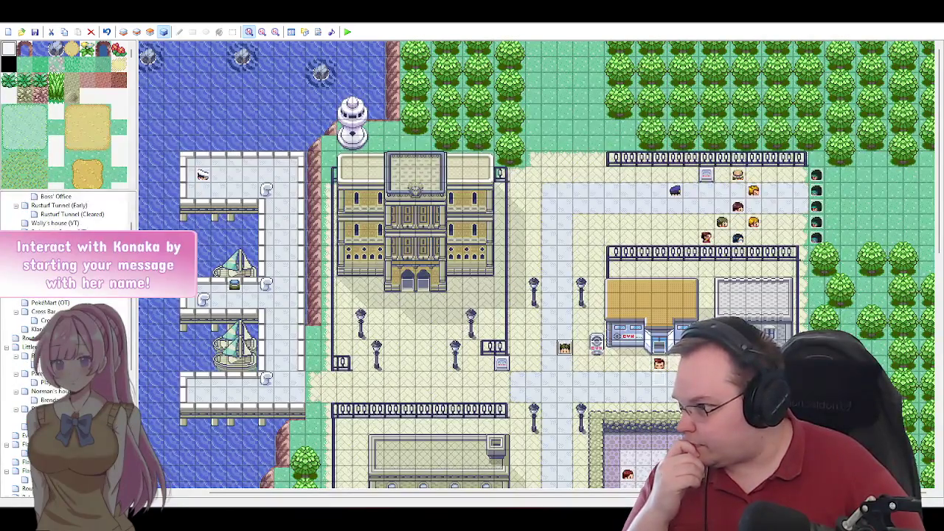
pyautogui.click(45, 294)
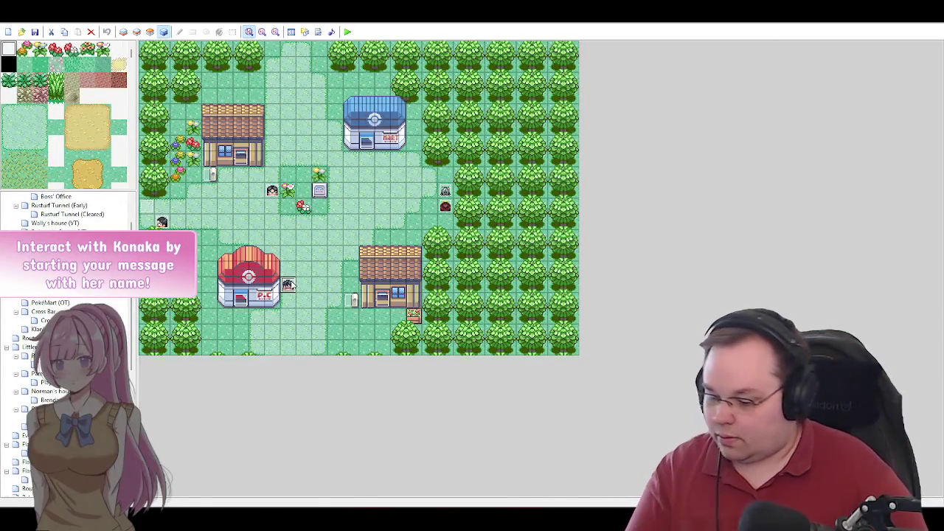
pyautogui.doubleClick(287, 285)
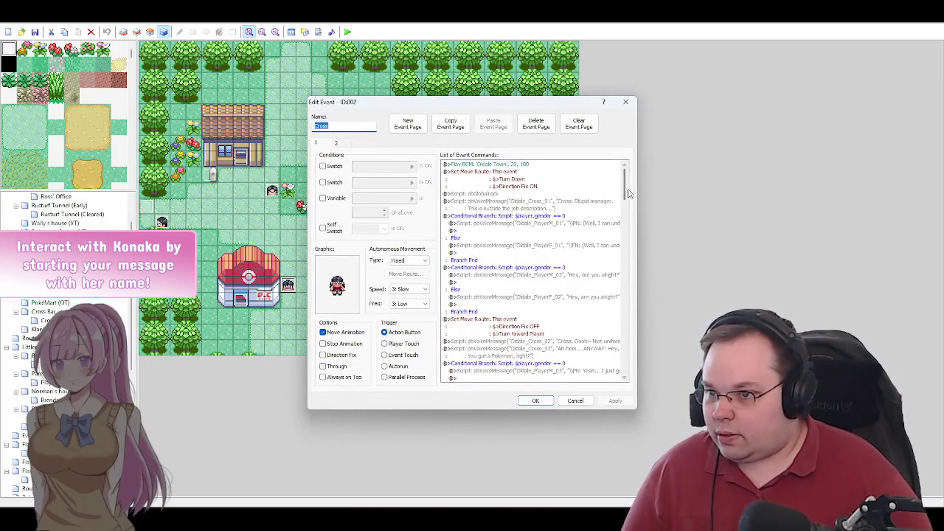
pyautogui.moveTo(625, 188); pyautogui.dragTo(625, 234)
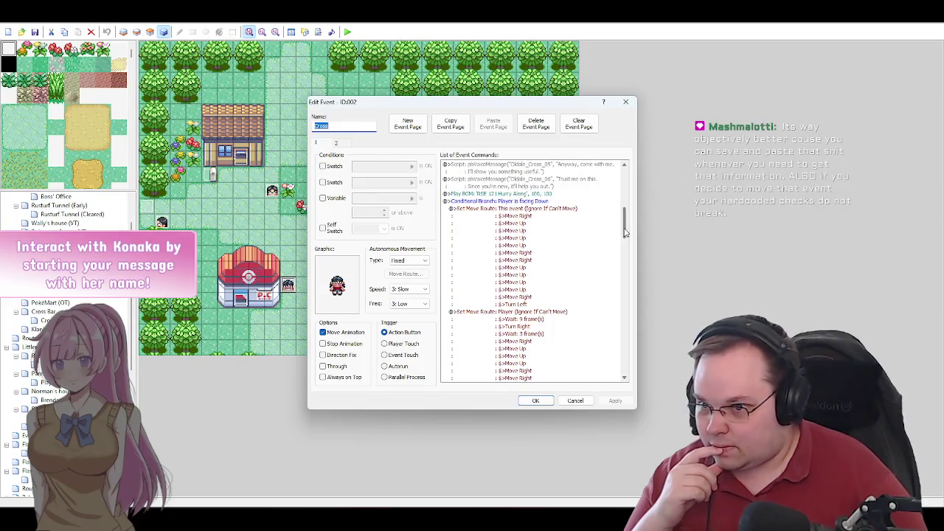
pyautogui.moveTo(625, 233); pyautogui.dragTo(625, 271)
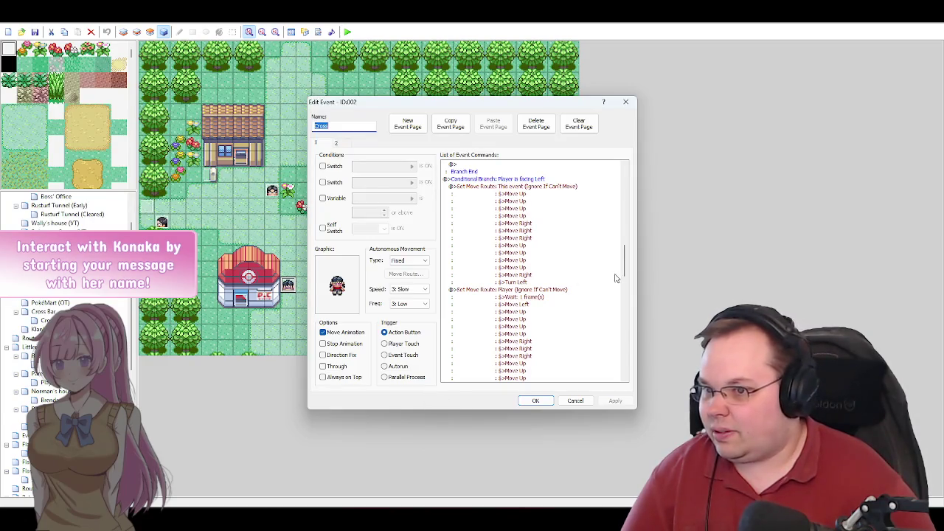
pyautogui.moveTo(625, 275)
pyautogui.mouseDown()
pyautogui.moveTo(627, 334)
pyautogui.moveTo(625, 264)
pyautogui.mouseUp()
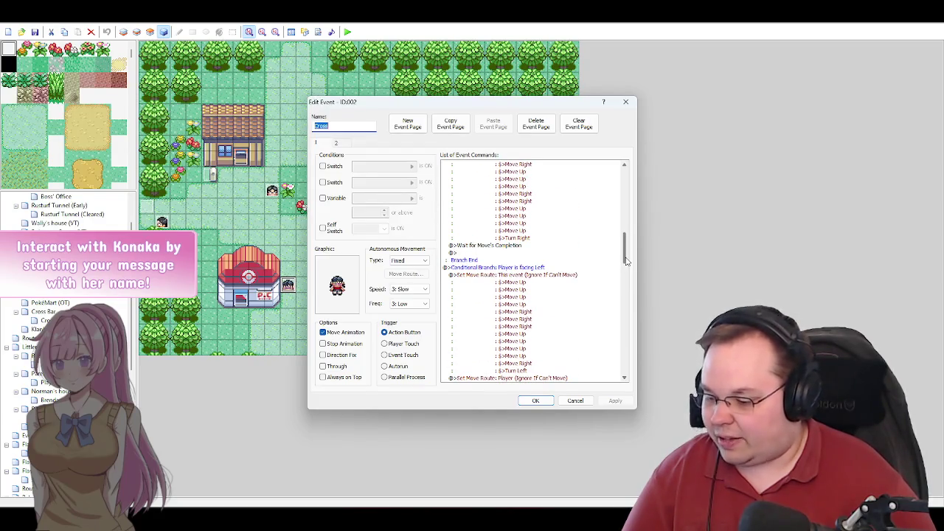
pyautogui.moveTo(625, 261); pyautogui.dragTo(628, 189)
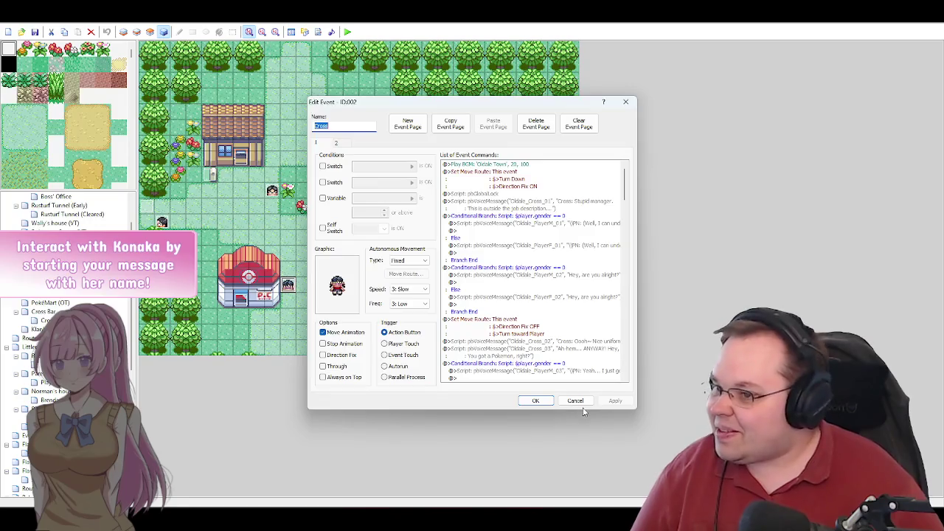
pyautogui.click(575, 401)
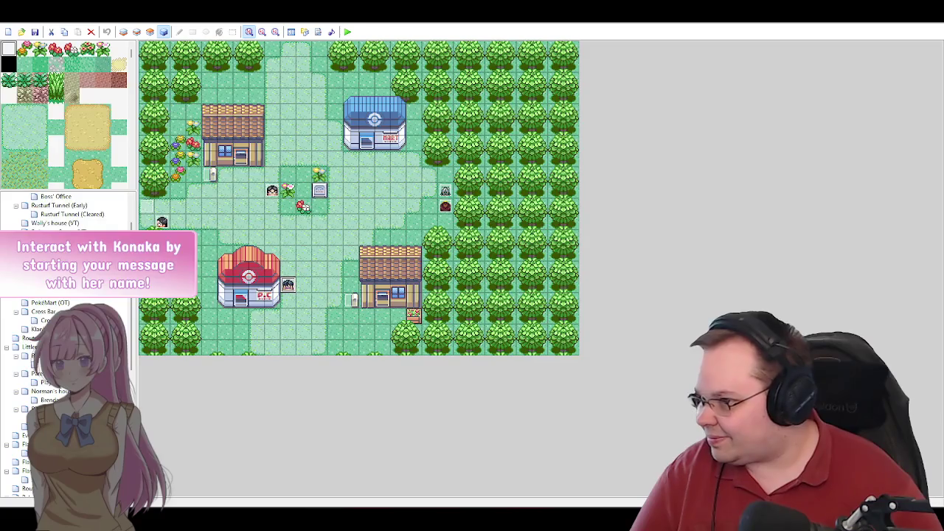
pyautogui.doubleClick(287, 284)
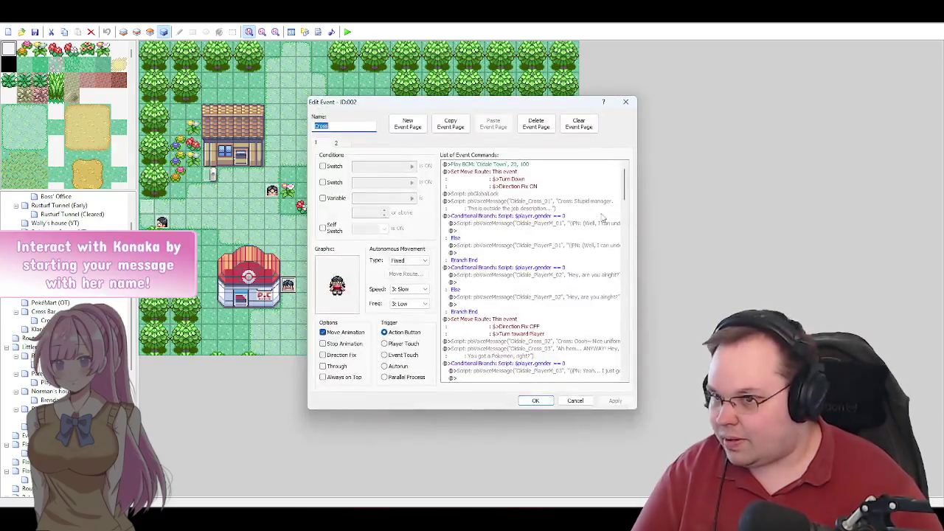
# Step: Review event ID:002's facing-left move routes, then cancel out of its editor
pyautogui.moveTo(624, 193); pyautogui.dragTo(629, 244)
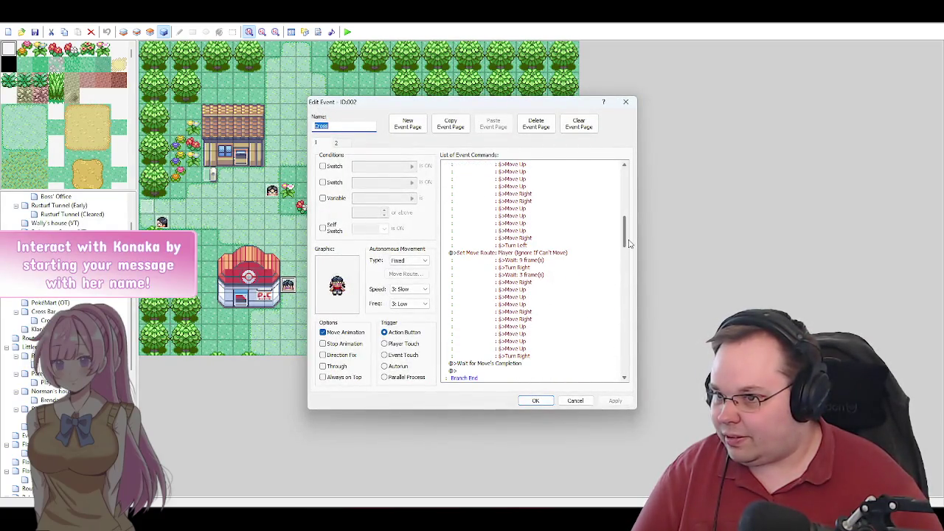
pyautogui.scroll(2, 629, 243)
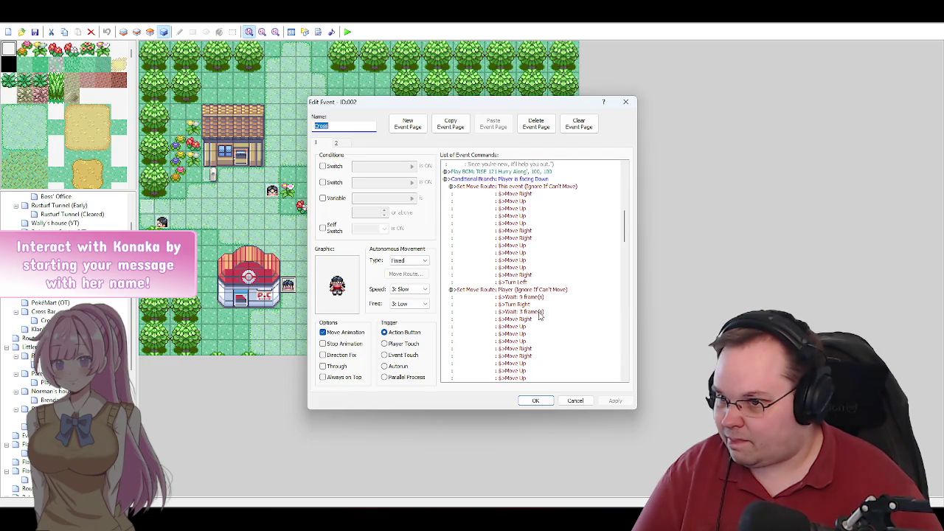
pyautogui.scroll(-3, 582, 321)
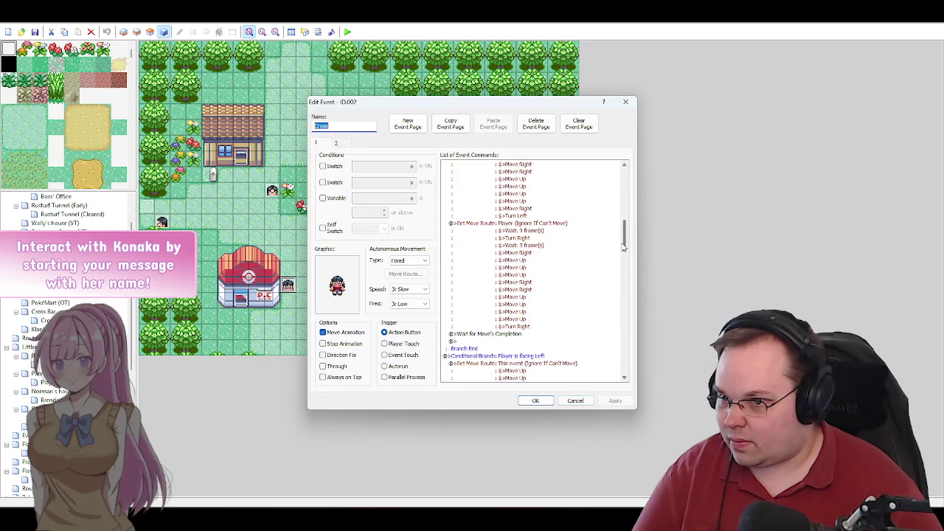
pyautogui.scroll(-5, 624, 263)
pyautogui.moveTo(624, 262)
pyautogui.mouseDown()
pyautogui.moveTo(624, 284)
pyautogui.moveTo(624, 273)
pyautogui.mouseUp()
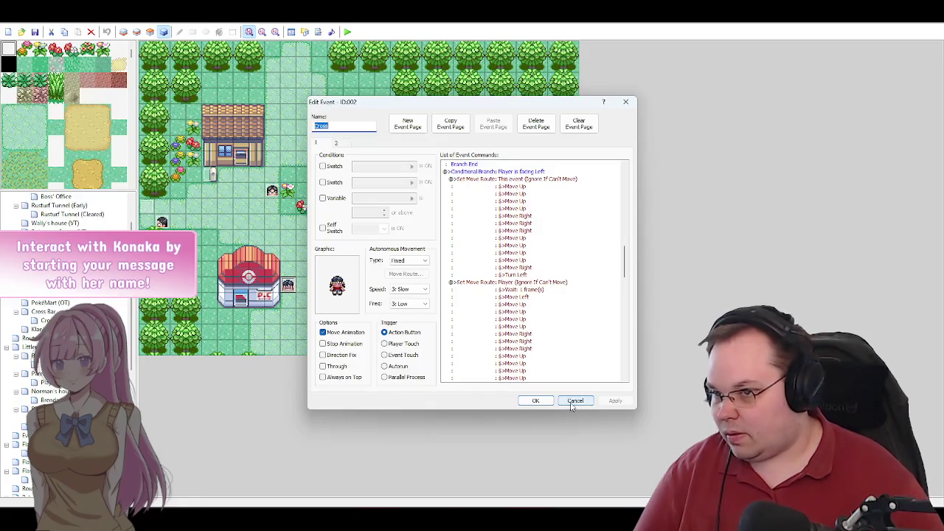
pyautogui.click(535, 400)
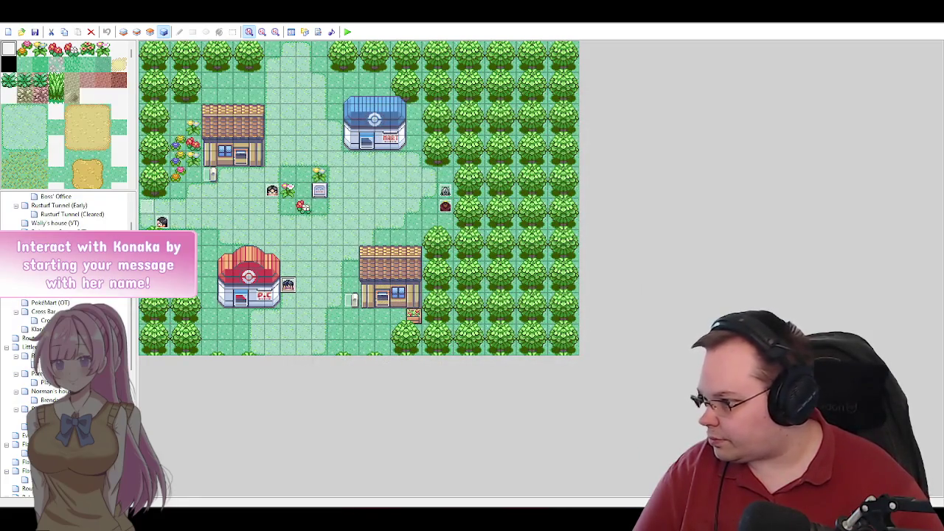
# Step: Open Roxanne's event on the gym city map and edit her page 3 conditional branch
pyautogui.scroll(-10, 66, 340)
pyautogui.click(33, 355)
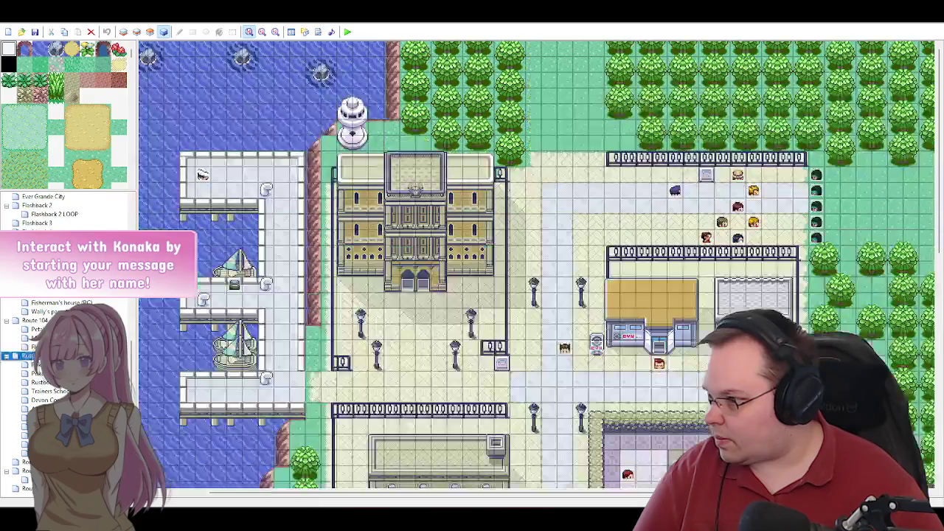
pyautogui.doubleClick(565, 348)
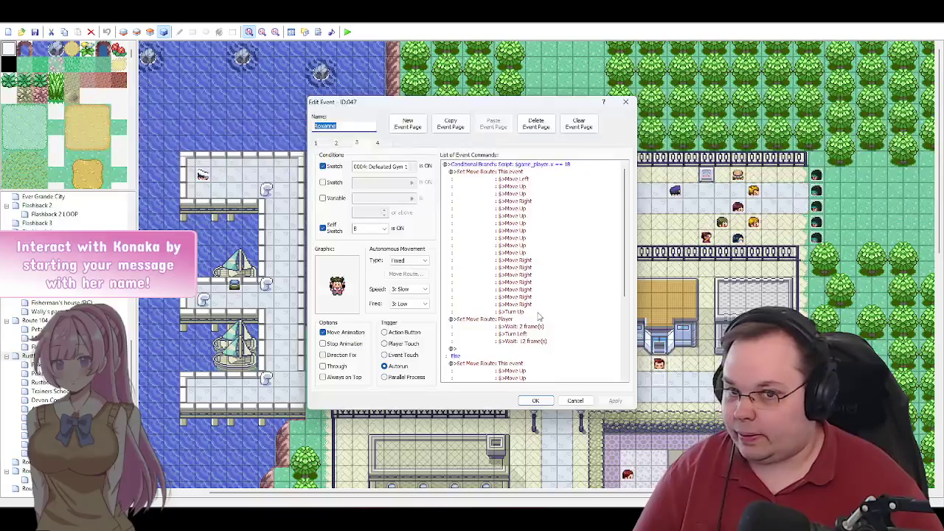
pyautogui.click(535, 165)
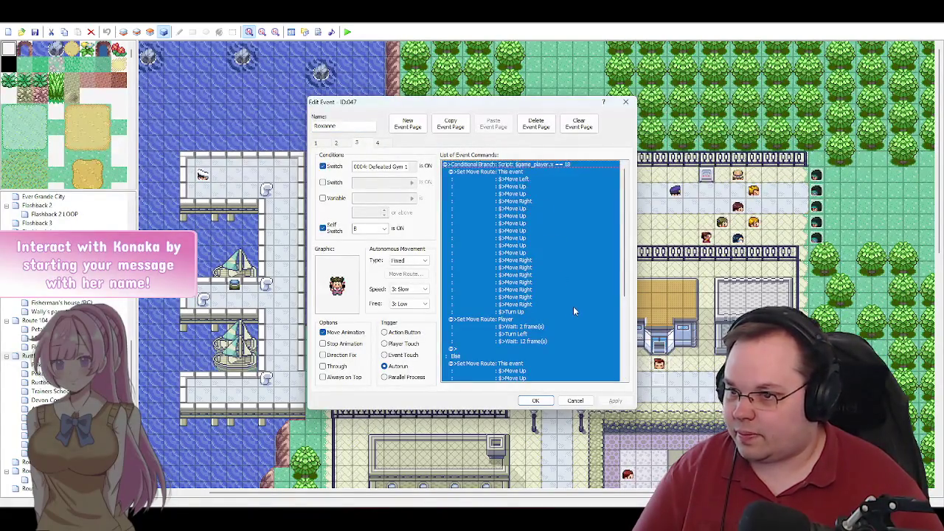
pyautogui.press('Return')
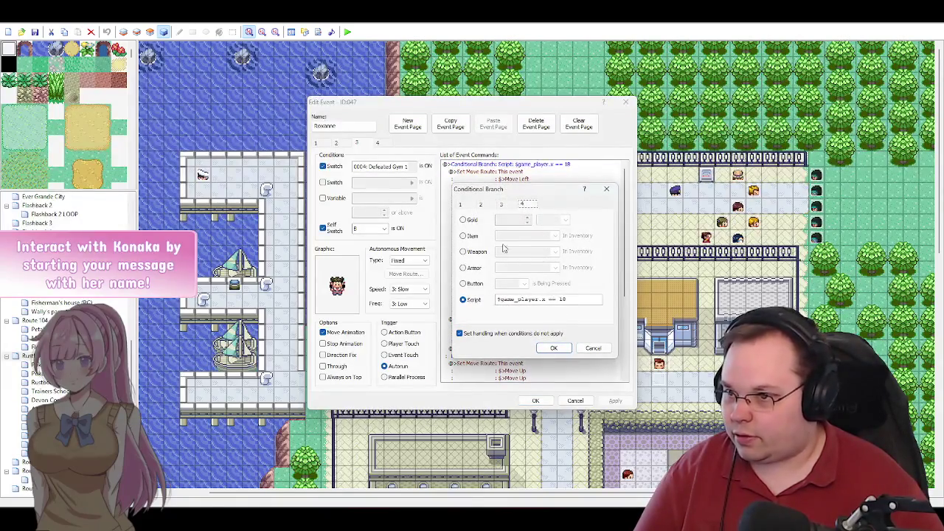
# Step: Make the branch test whether the Player is facing Down, with no Else section
pyautogui.click(502, 207)
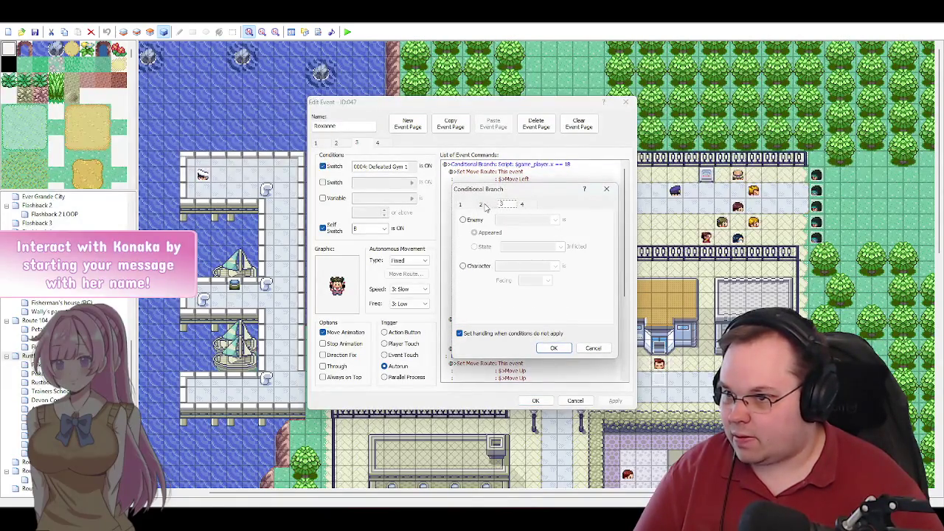
pyautogui.click(473, 267)
pyautogui.click(473, 270)
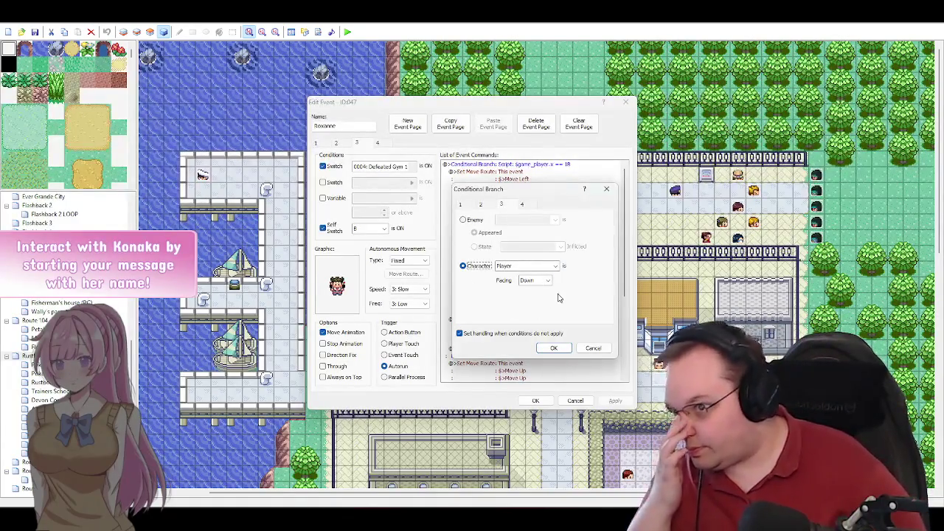
pyautogui.click(478, 334)
pyautogui.click(522, 205)
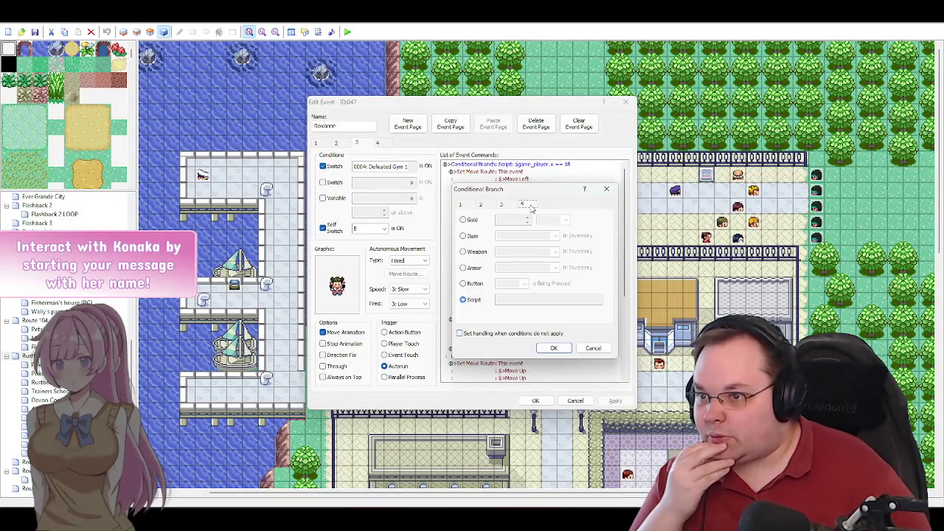
pyautogui.click(504, 206)
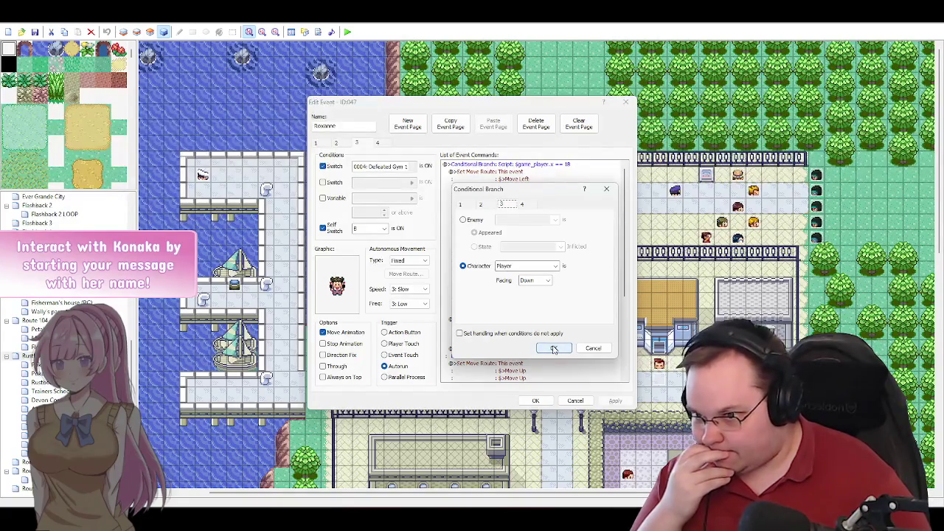
pyautogui.click(554, 349)
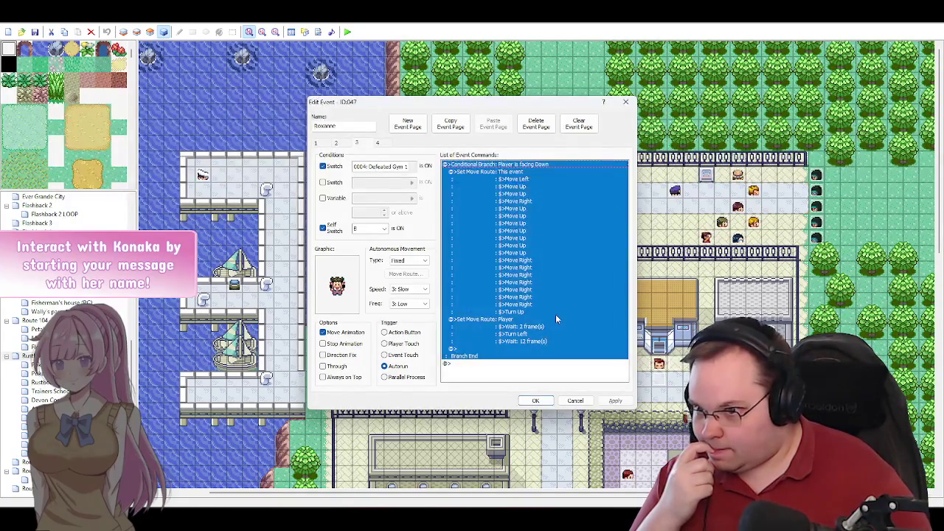
pyautogui.click(544, 363)
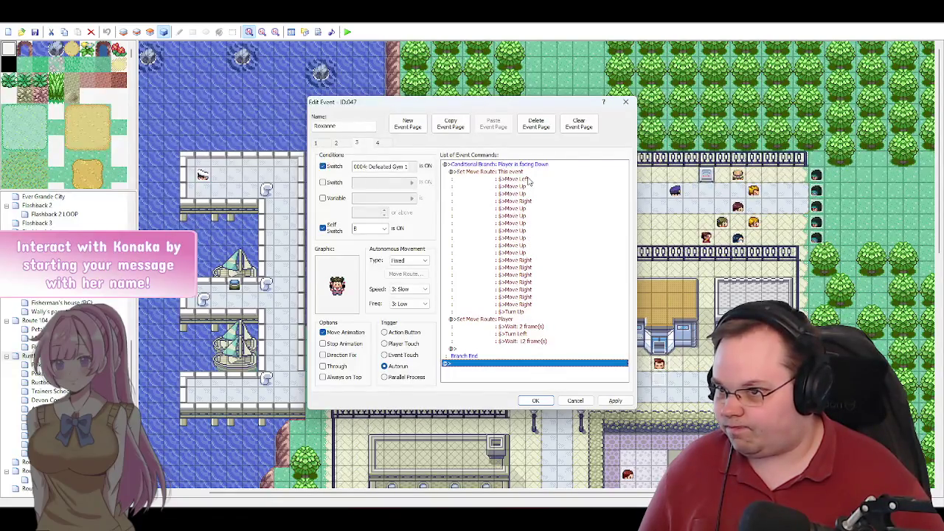
pyautogui.moveTo(522, 104)
pyautogui.mouseDown()
pyautogui.moveTo(424, 92)
pyautogui.moveTo(409, 79)
pyautogui.mouseUp()
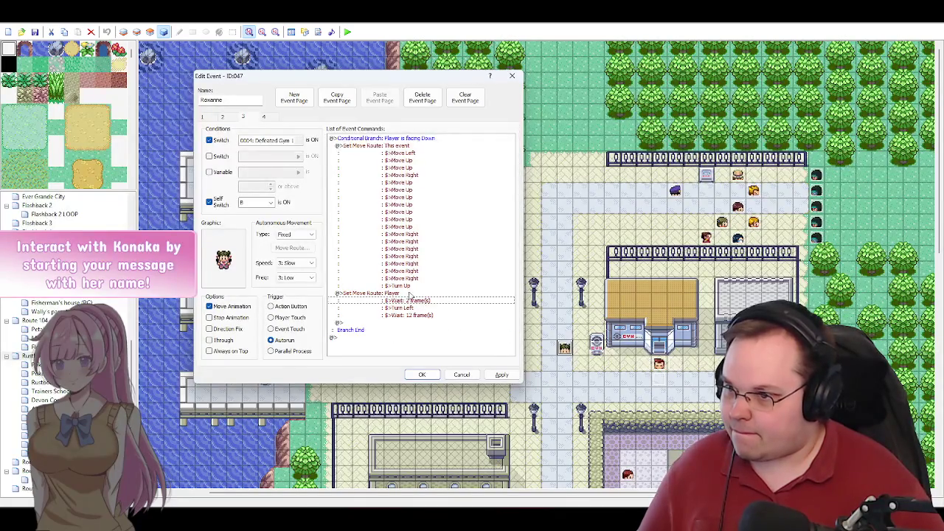
# Step: Change the Player route's waits to 3 frames before Turn Left and 9 frames after
pyautogui.doubleClick(393, 300)
pyautogui.doubleClick(295, 177)
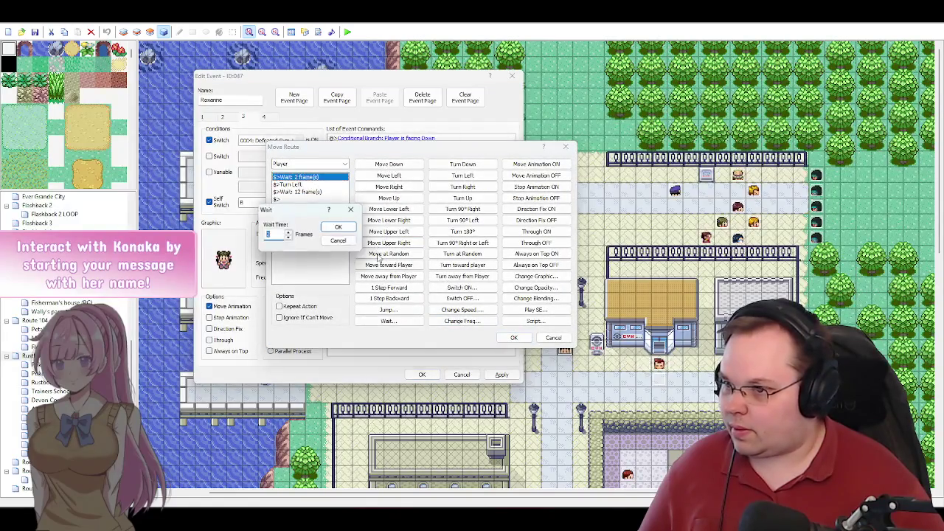
pyautogui.click(290, 233)
pyautogui.click(336, 228)
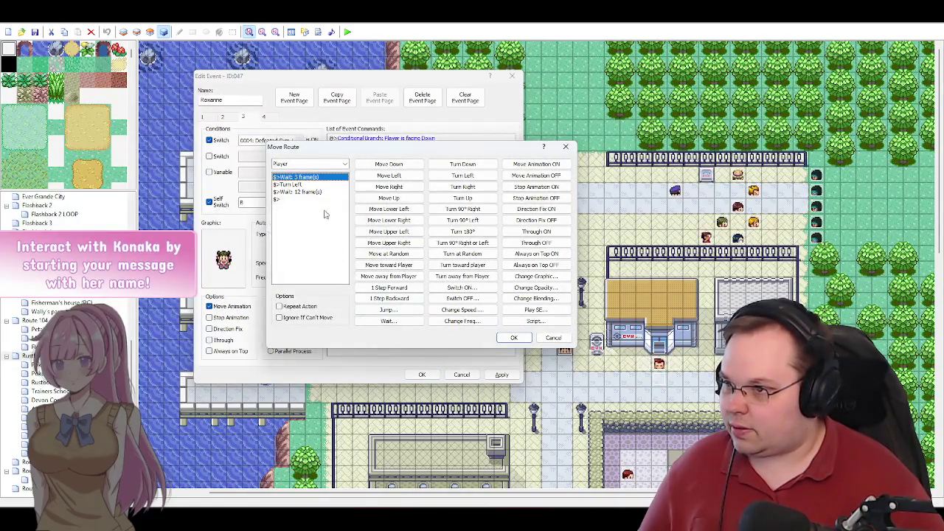
pyautogui.doubleClick(306, 192)
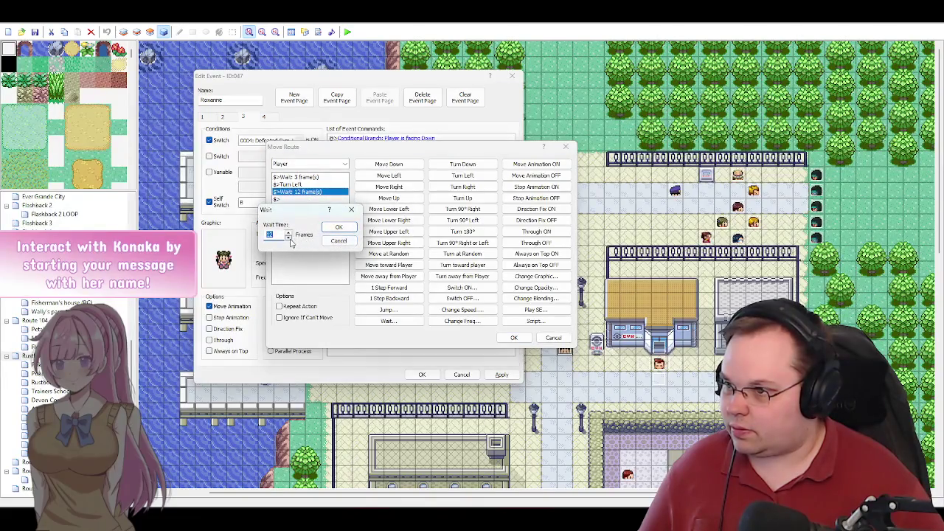
pyautogui.click(288, 238)
pyautogui.write('3')
pyautogui.click(288, 232)
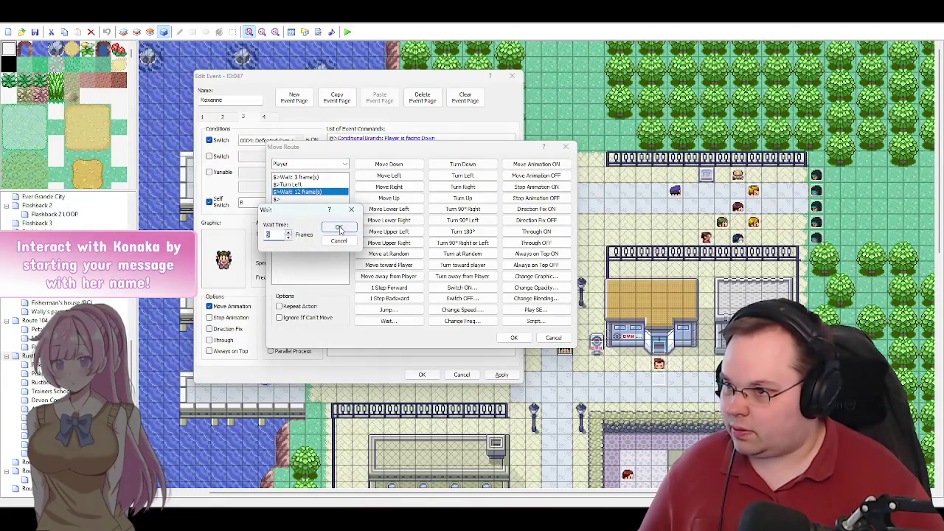
pyautogui.click(339, 227)
pyautogui.click(286, 199)
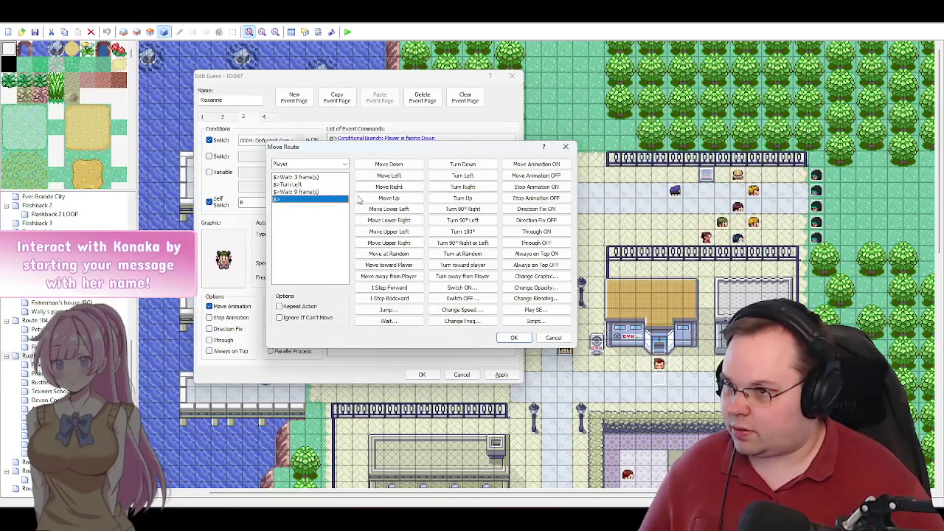
pyautogui.moveTo(444, 150)
pyautogui.mouseDown()
pyautogui.moveTo(381, 138)
pyautogui.moveTo(371, 79)
pyautogui.moveTo(386, 87)
pyautogui.moveTo(384, 145)
pyautogui.mouseUp()
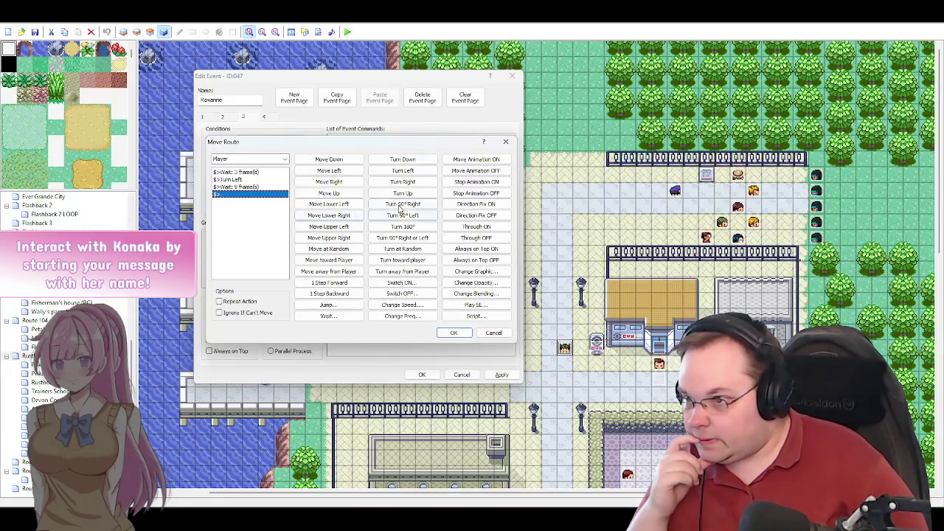
# Step: Append Turn Up and a 3-frame wait to the Player route
pyautogui.click(409, 195)
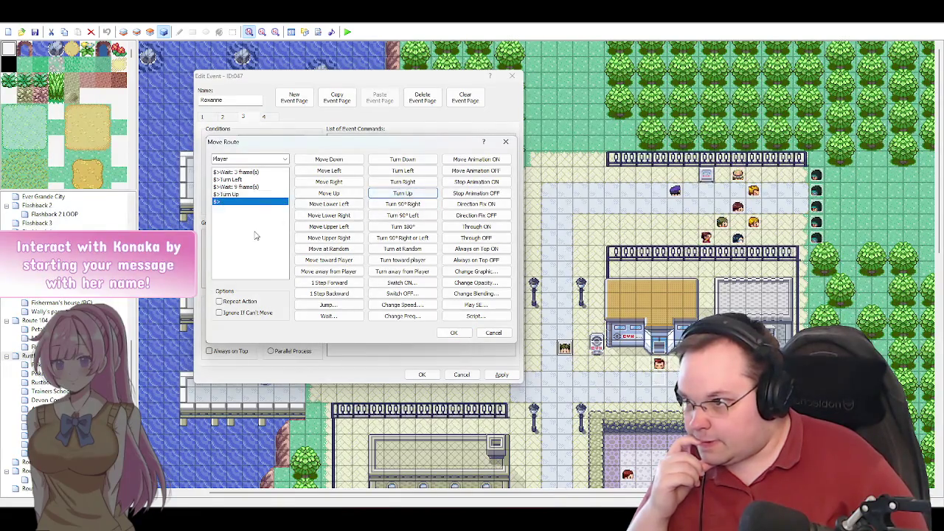
pyautogui.click(341, 317)
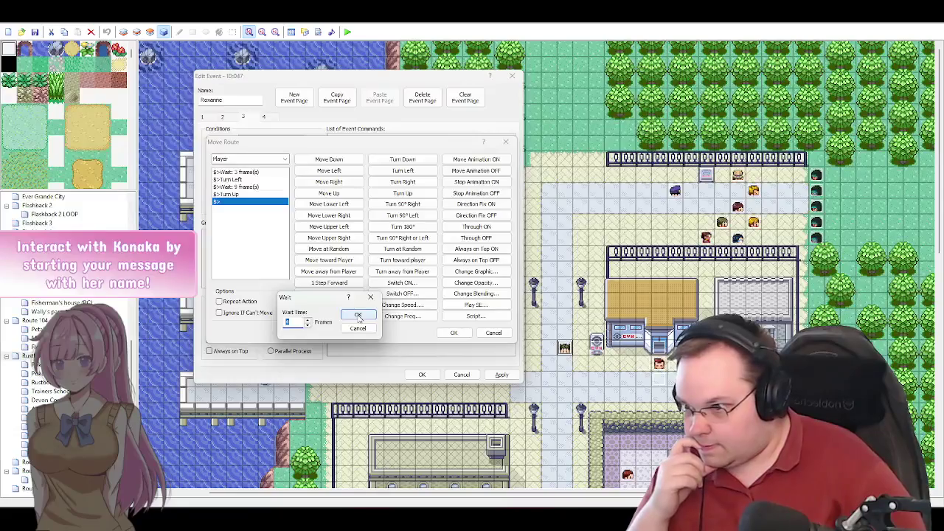
pyautogui.click(358, 316)
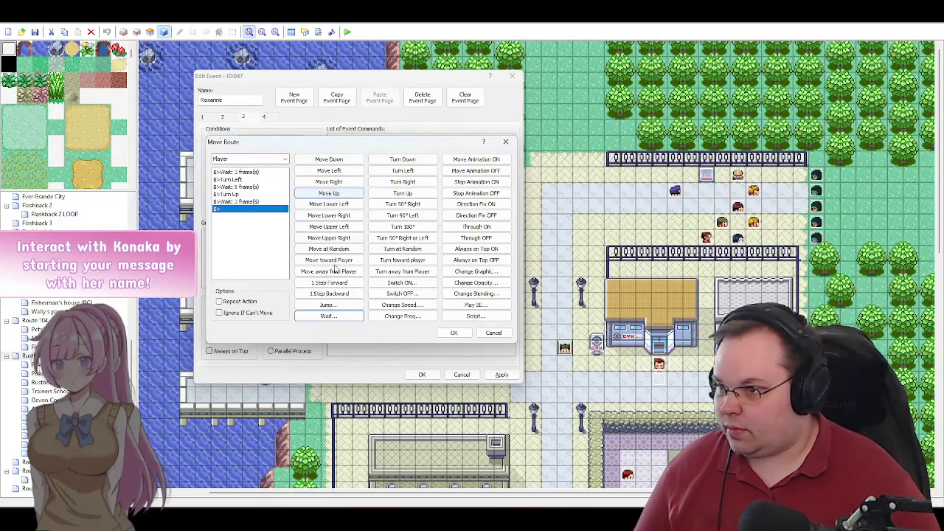
# Step: Add a run of Move Up steps, then several Move Right steps, and save the route
pyautogui.click(338, 194)
pyautogui.click(337, 195)
pyautogui.click(337, 195)
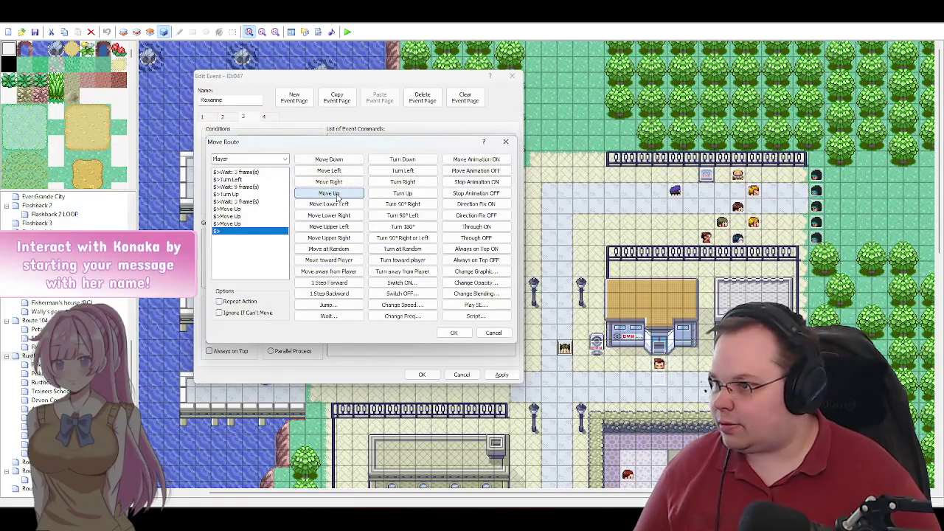
pyautogui.click(338, 195)
pyautogui.click(338, 196)
pyautogui.click(338, 196)
pyautogui.click(339, 197)
pyautogui.click(339, 197)
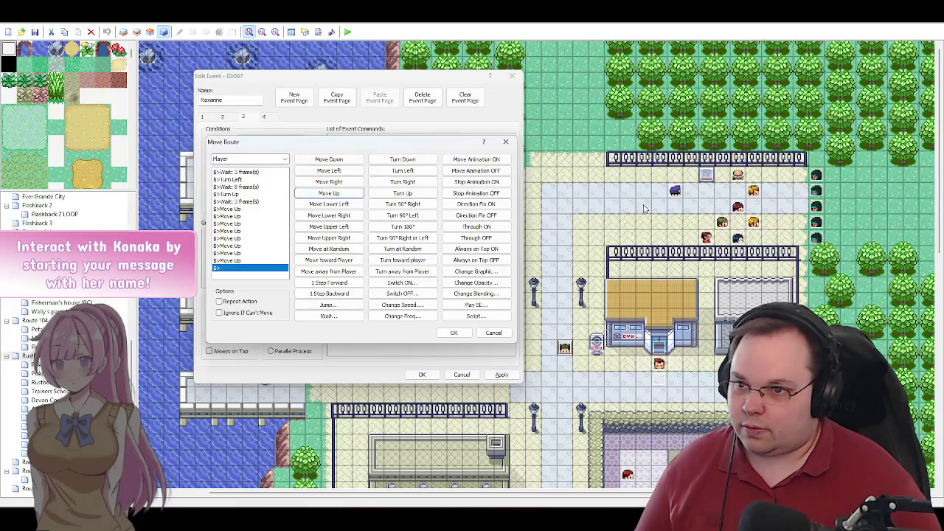
pyautogui.click(341, 182)
pyautogui.click(342, 183)
pyautogui.click(342, 184)
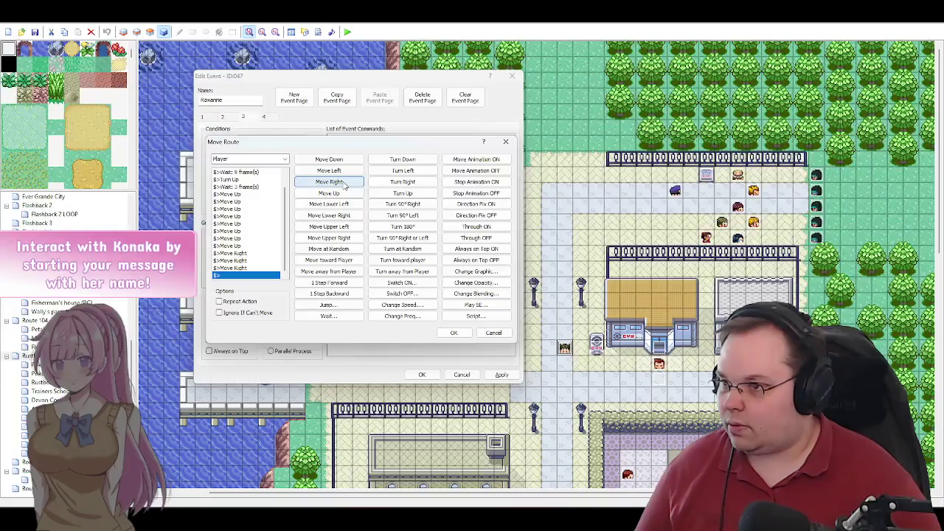
pyautogui.click(343, 184)
pyautogui.click(342, 185)
pyautogui.click(342, 184)
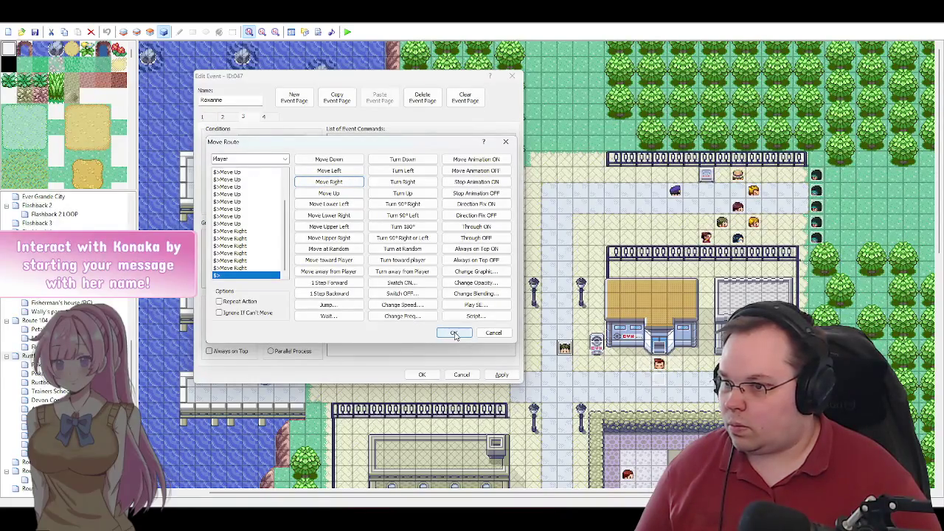
pyautogui.click(454, 334)
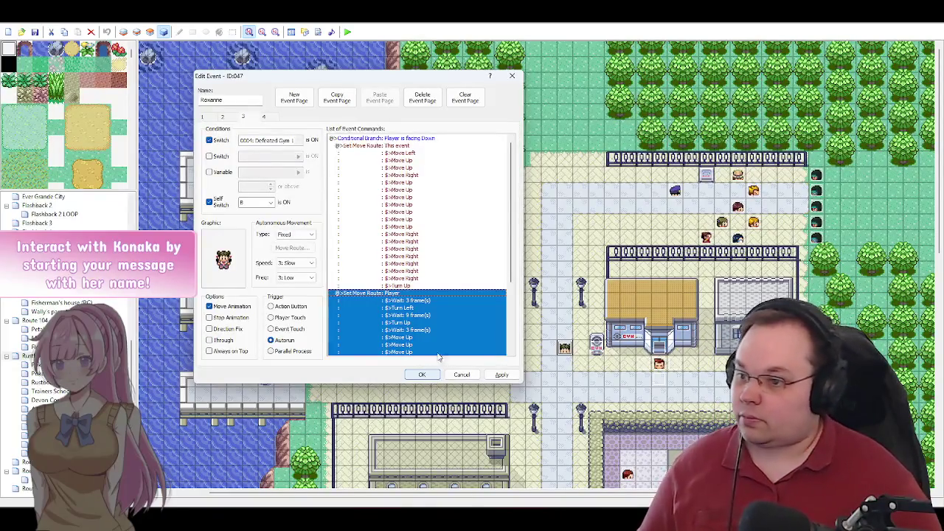
# Step: Apply the changes and add a Wait for Move's Completion after the Player route
pyautogui.click(504, 375)
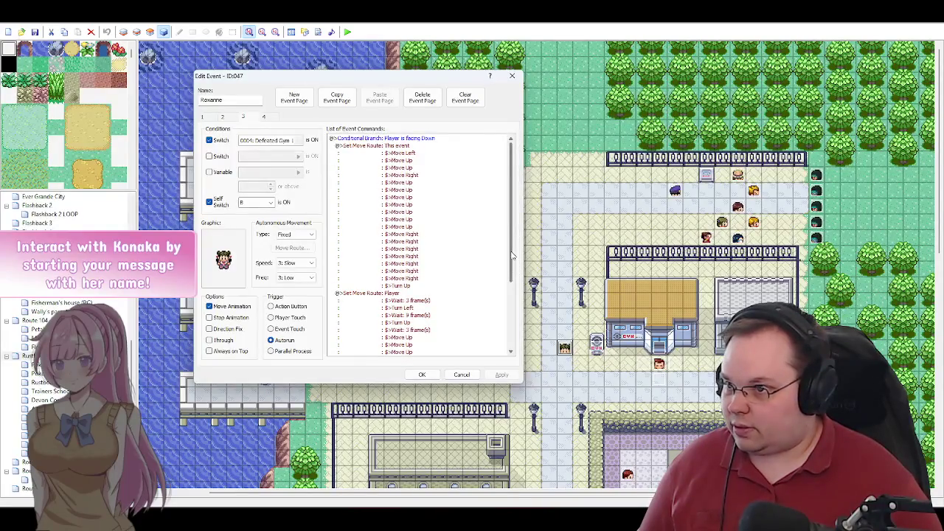
pyautogui.moveTo(511, 258); pyautogui.dragTo(511, 339)
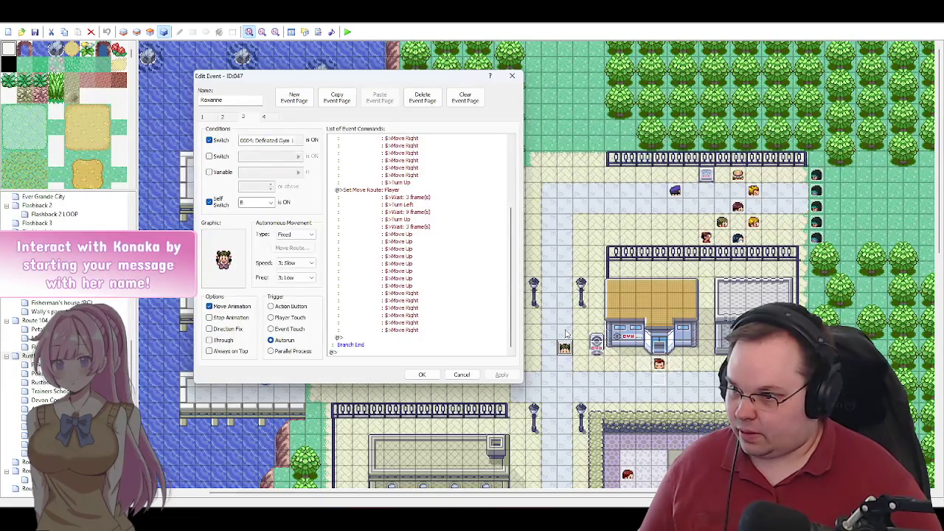
pyautogui.doubleClick(352, 339)
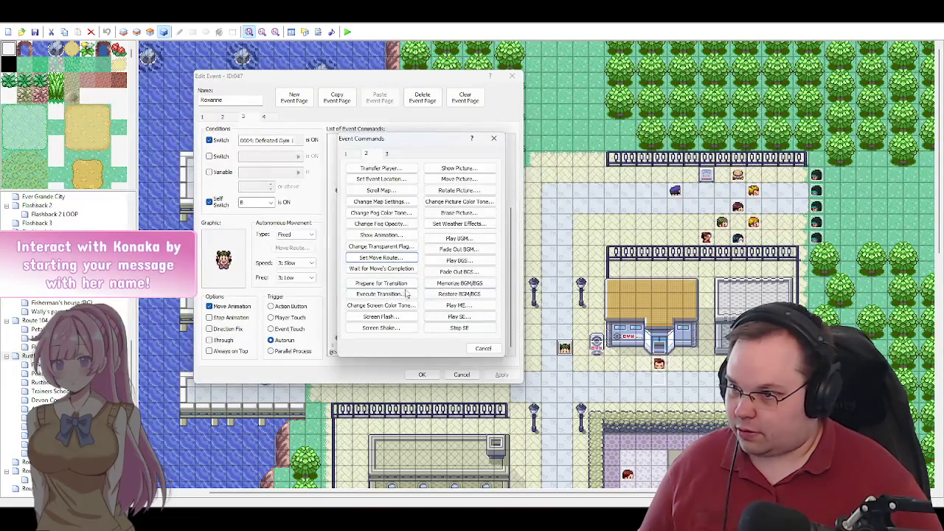
pyautogui.click(382, 294)
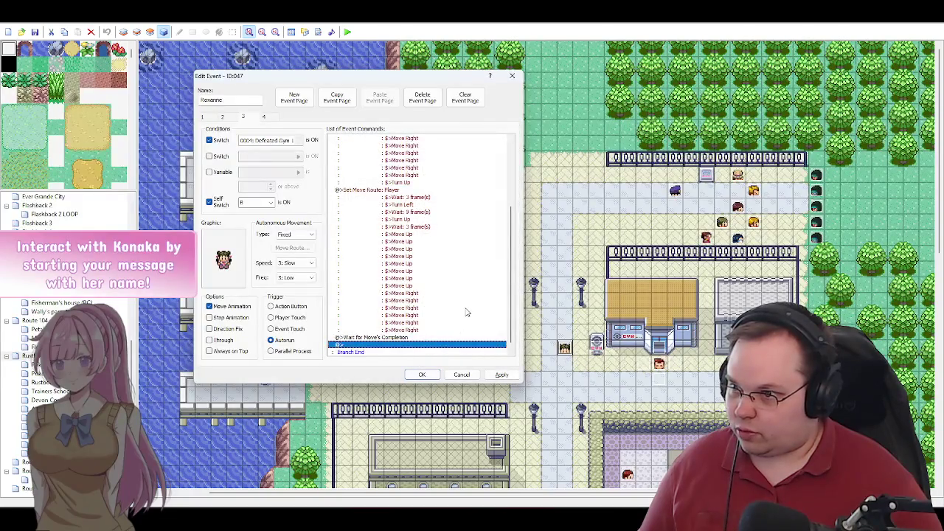
pyautogui.click(501, 375)
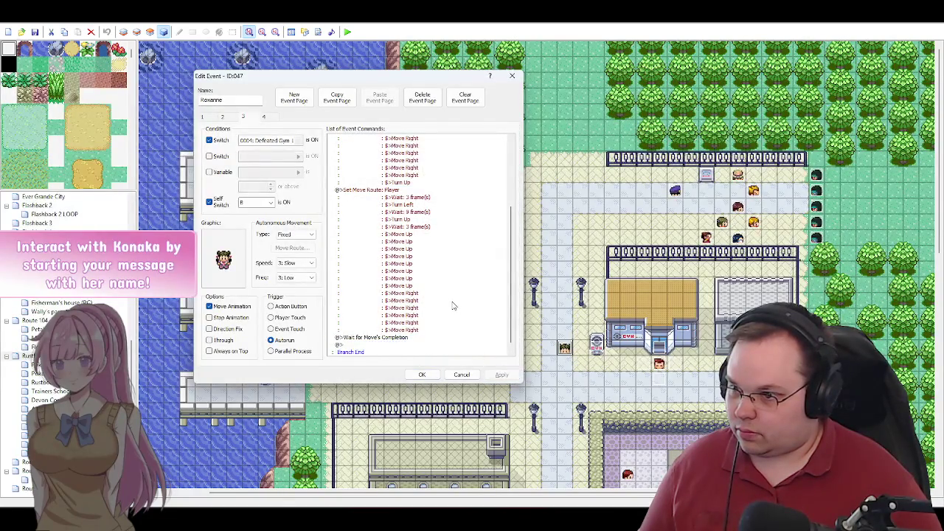
# Step: Scroll to the end of page 3 and open the Event Commands list on the empty row
pyautogui.scroll(-1, 454, 306)
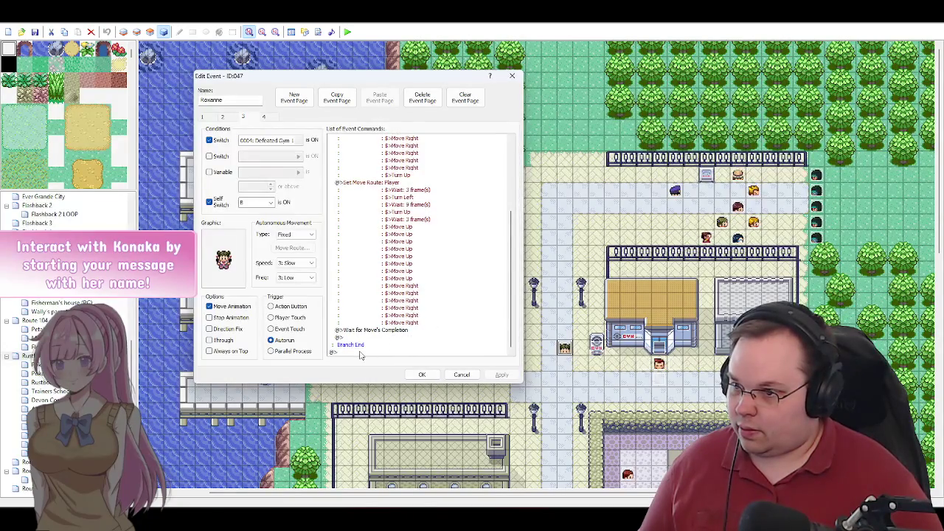
pyautogui.moveTo(511, 332); pyautogui.dragTo(513, 260)
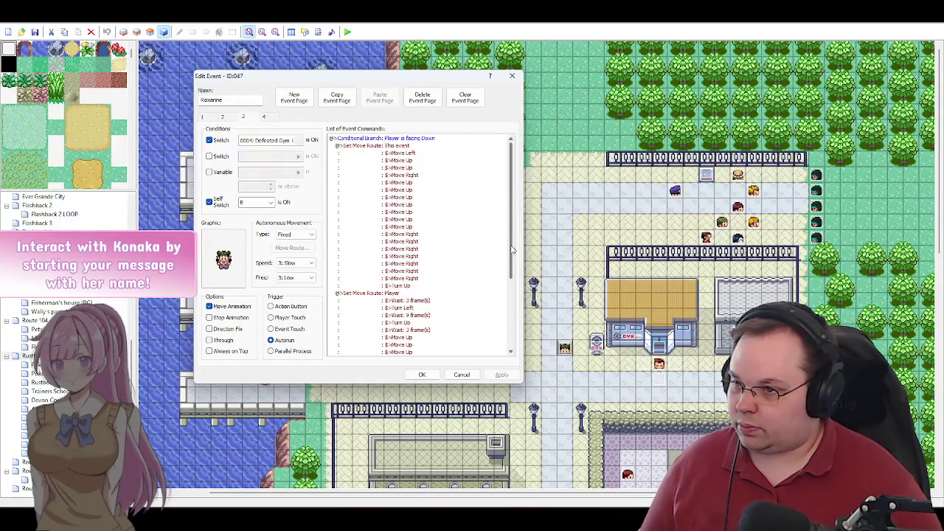
pyautogui.scroll(-5, 513, 250)
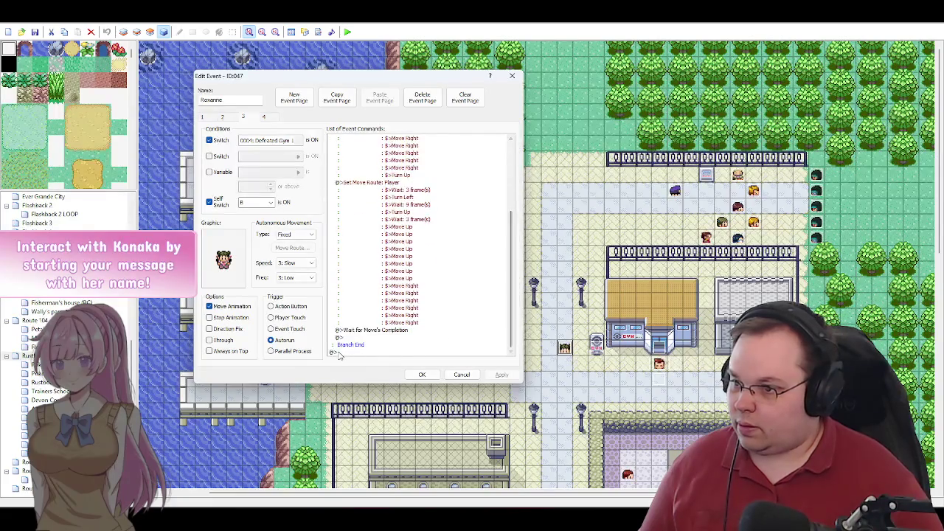
pyautogui.doubleClick(354, 353)
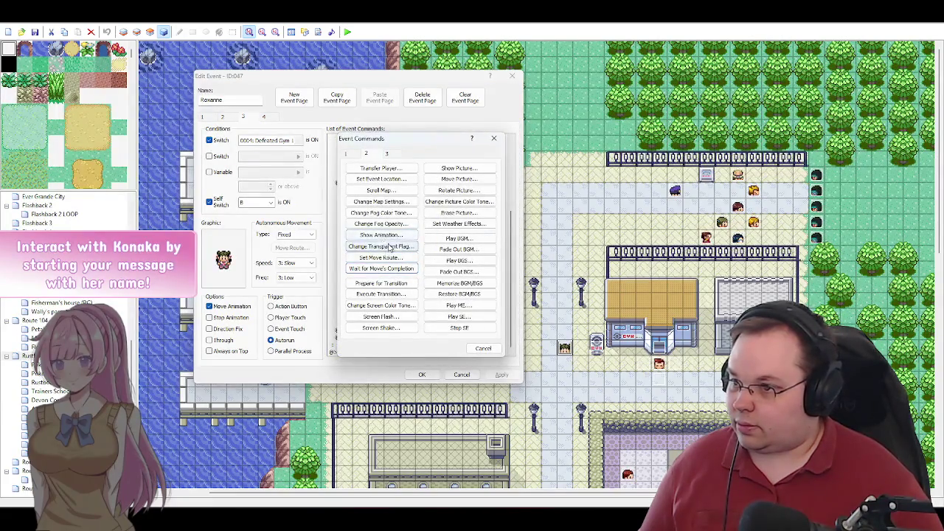
# Step: Add a conditional branch checking the Player is facing Right, without Else handling
pyautogui.click(346, 153)
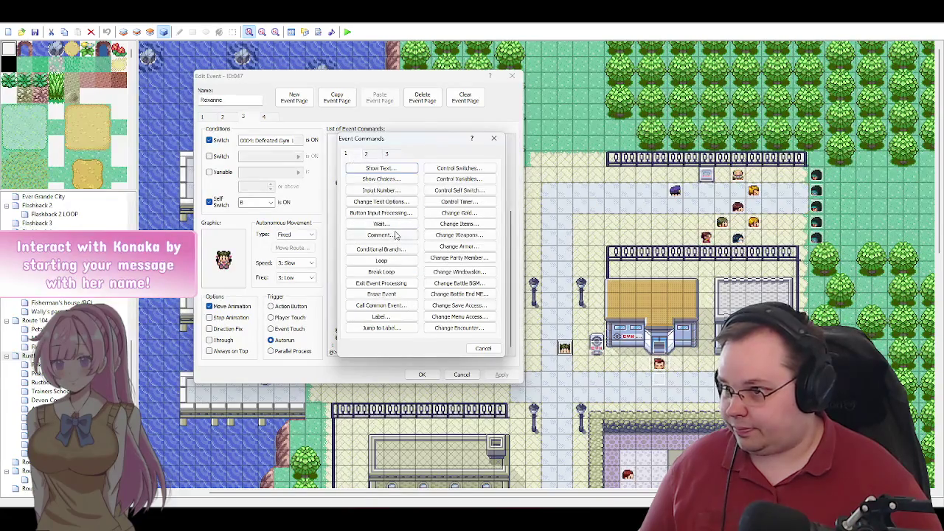
pyautogui.click(381, 246)
pyautogui.click(389, 179)
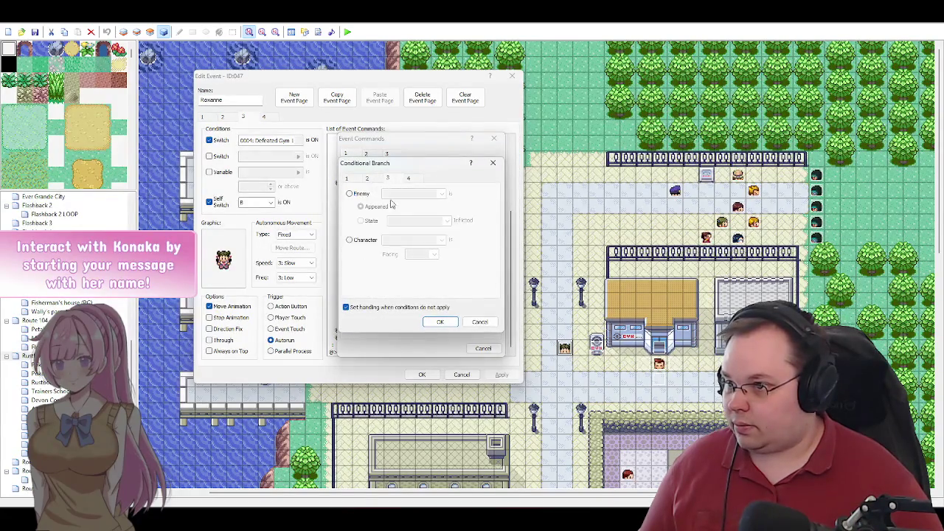
pyautogui.click(377, 307)
pyautogui.click(365, 241)
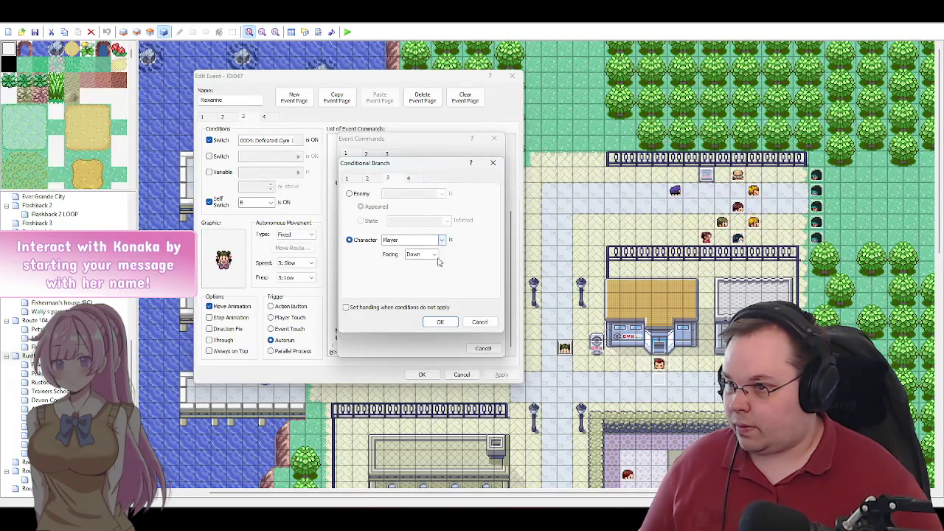
pyautogui.click(435, 256)
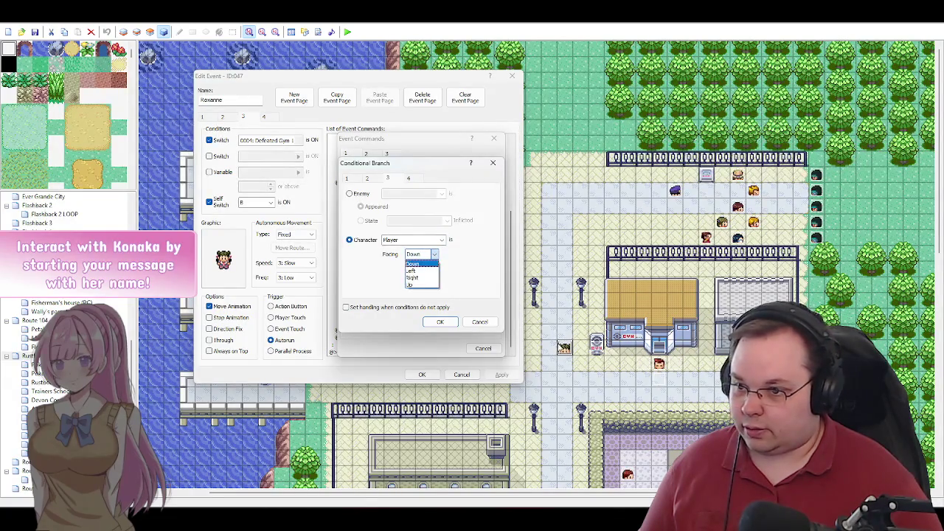
pyautogui.click(417, 278)
pyautogui.click(441, 322)
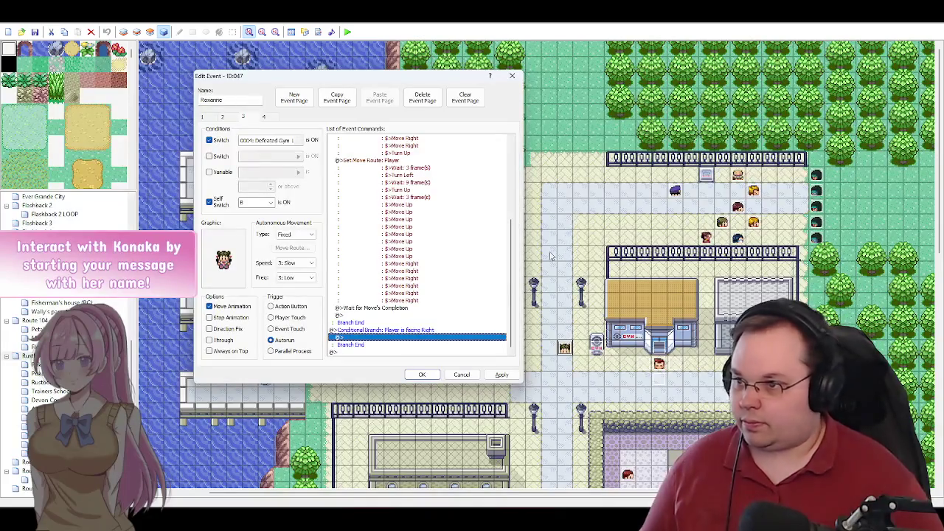
pyautogui.doubleClick(393, 338)
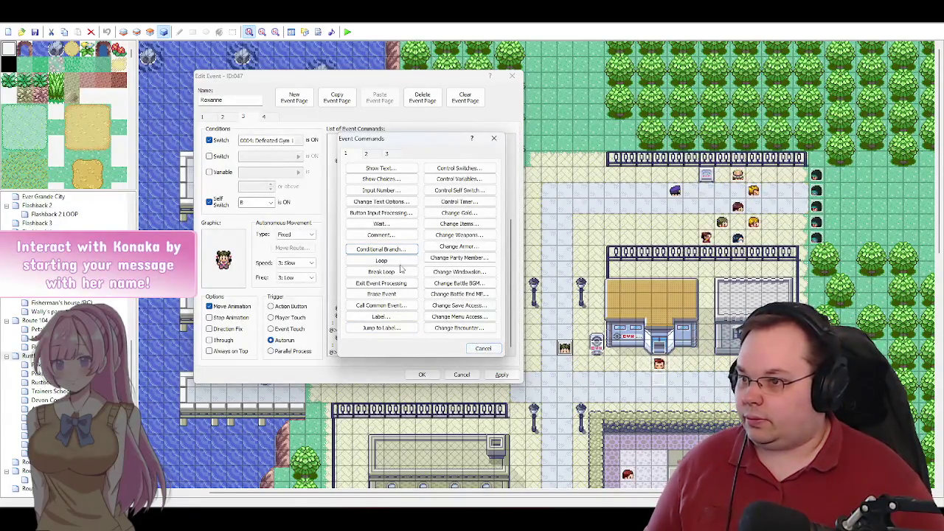
# Step: Start a Set Move Route command targeting This event
pyautogui.click(365, 154)
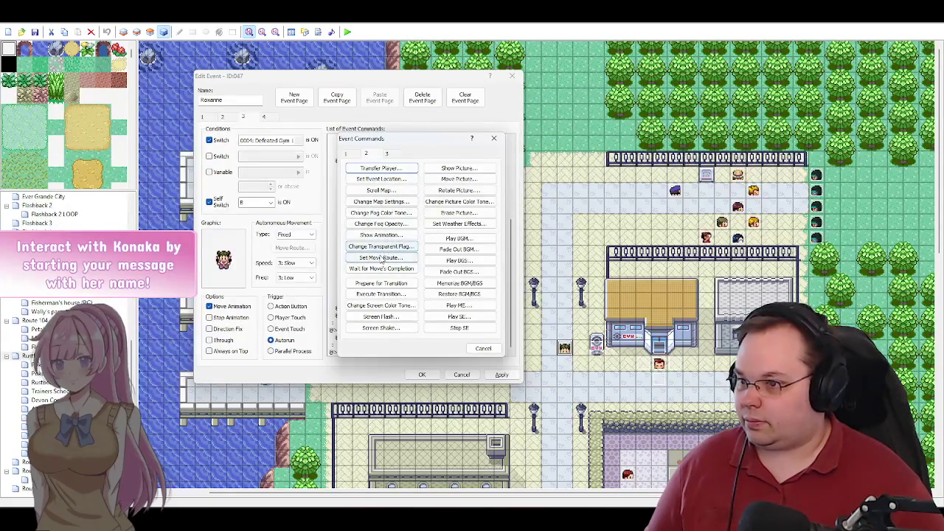
pyautogui.click(381, 257)
pyautogui.click(310, 165)
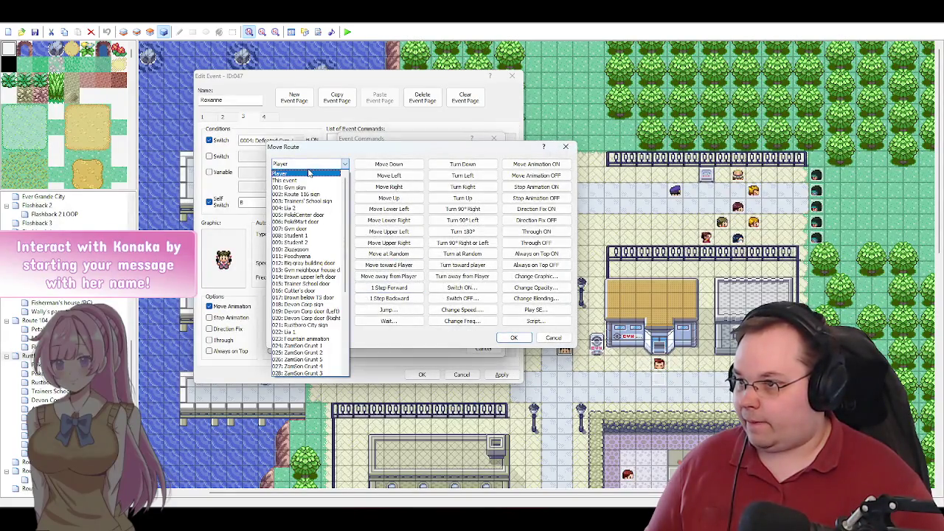
pyautogui.click(306, 180)
pyautogui.moveTo(472, 141); pyautogui.dragTo(404, 135)
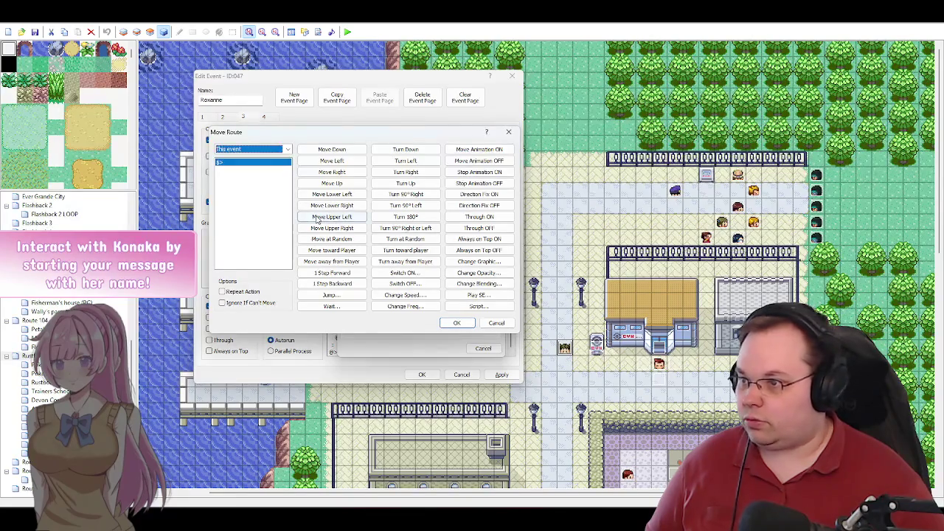
# Step: Give Roxanne's route nine Move Up, seven Move Right, and a final Turn Up
pyautogui.click(344, 186)
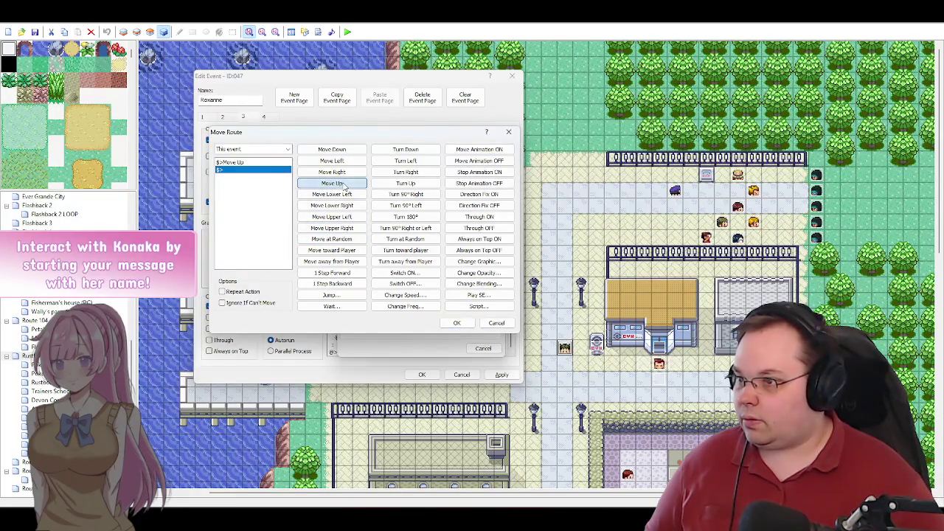
pyautogui.click(343, 186)
pyautogui.click(344, 186)
pyautogui.click(344, 186)
pyautogui.click(344, 186)
pyautogui.click(344, 186)
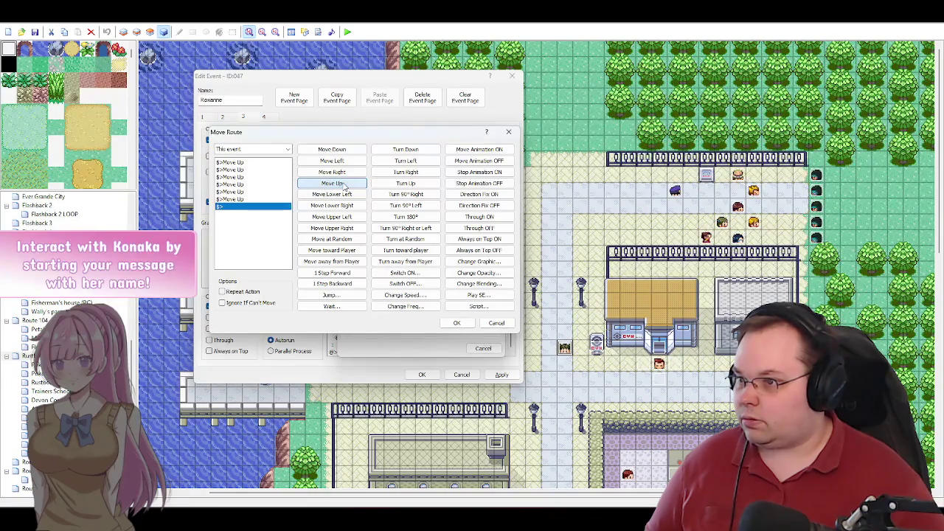
pyautogui.click(344, 186)
pyautogui.click(344, 186)
pyautogui.click(344, 185)
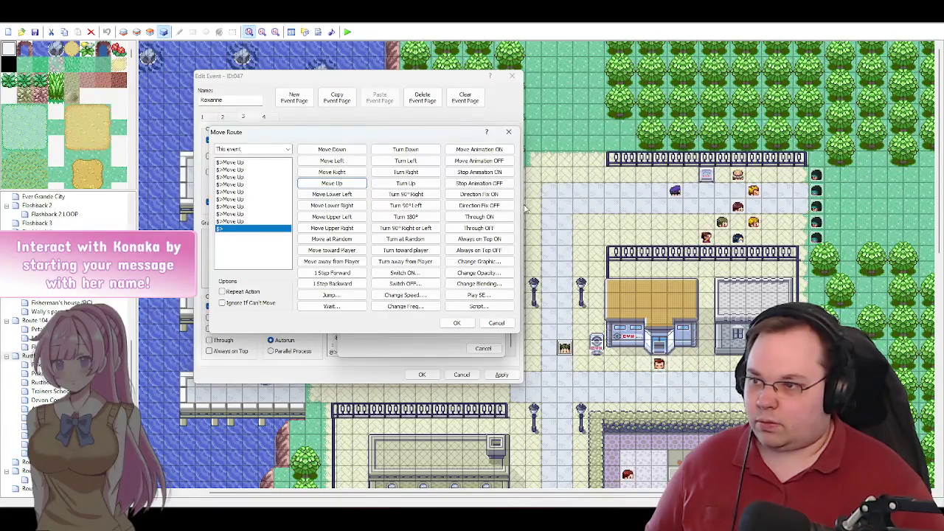
pyautogui.click(344, 173)
pyautogui.click(343, 173)
pyautogui.click(344, 172)
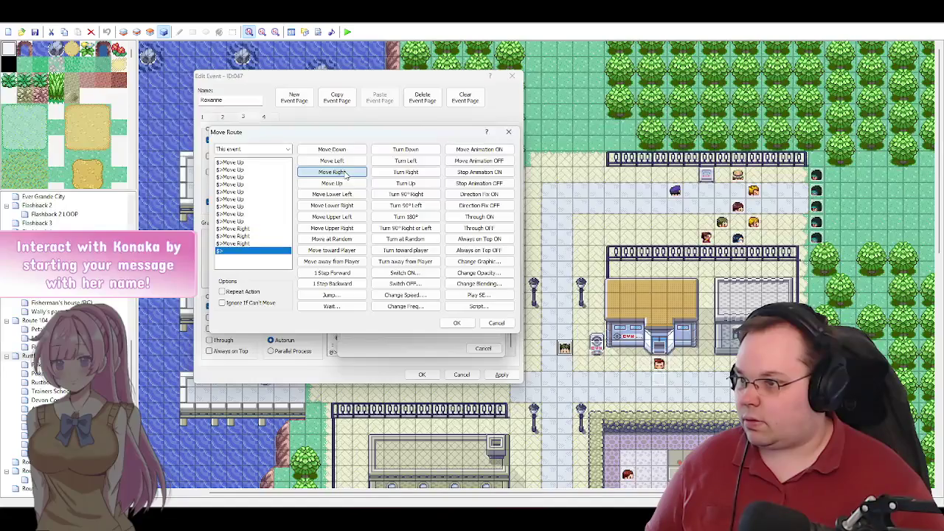
pyautogui.click(345, 172)
pyautogui.click(345, 173)
pyautogui.click(345, 174)
pyautogui.click(345, 173)
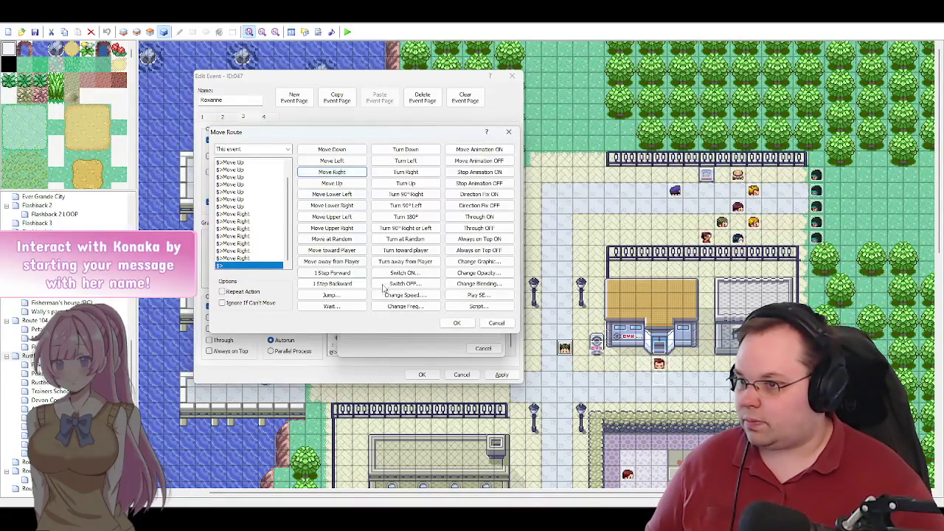
pyautogui.click(405, 183)
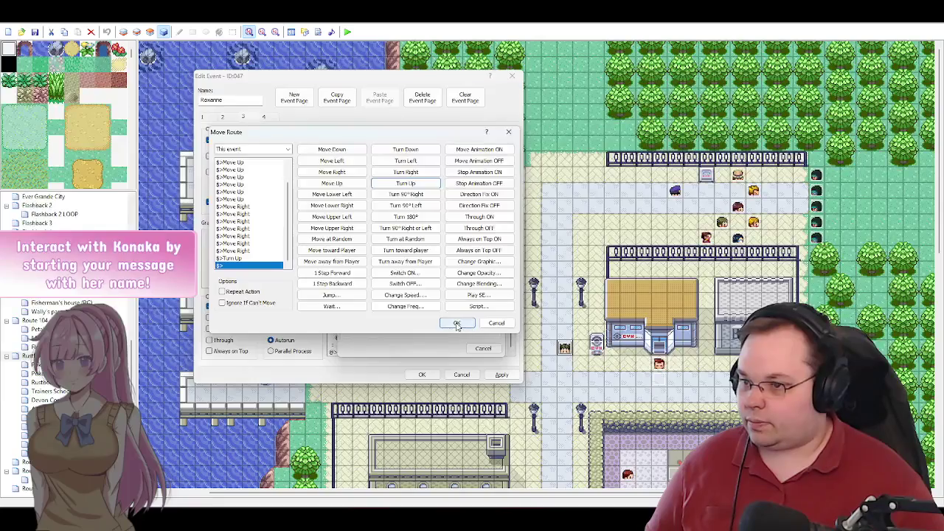
pyautogui.click(456, 323)
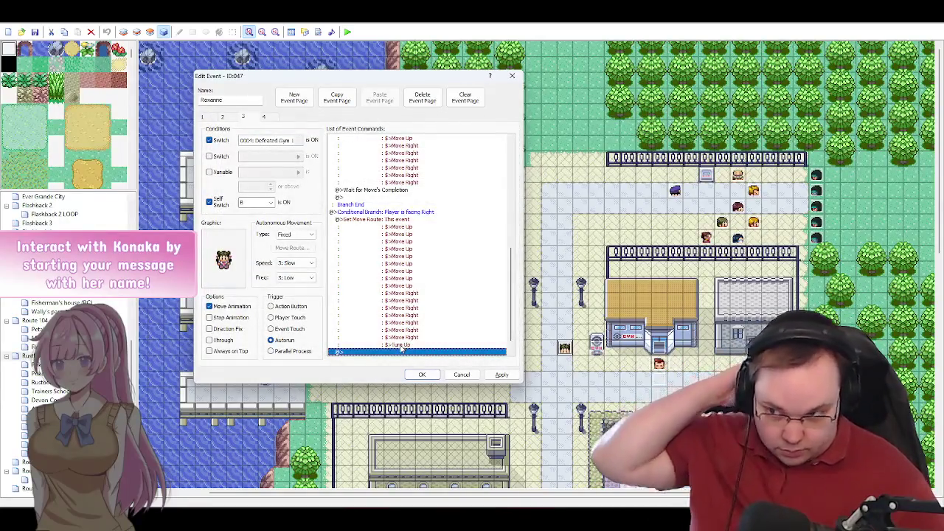
pyautogui.doubleClick(369, 353)
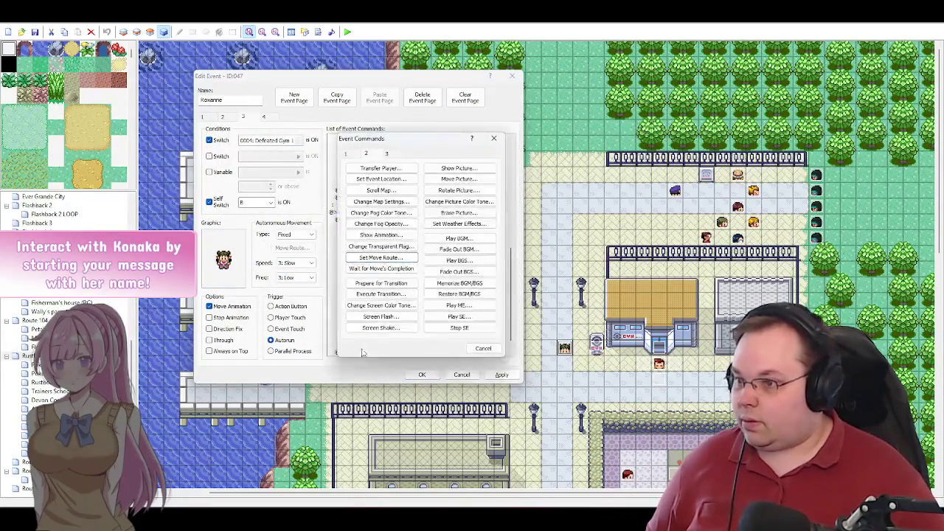
# Step: Start a Player move route beginning with a 1-frame wait
pyautogui.click(384, 256)
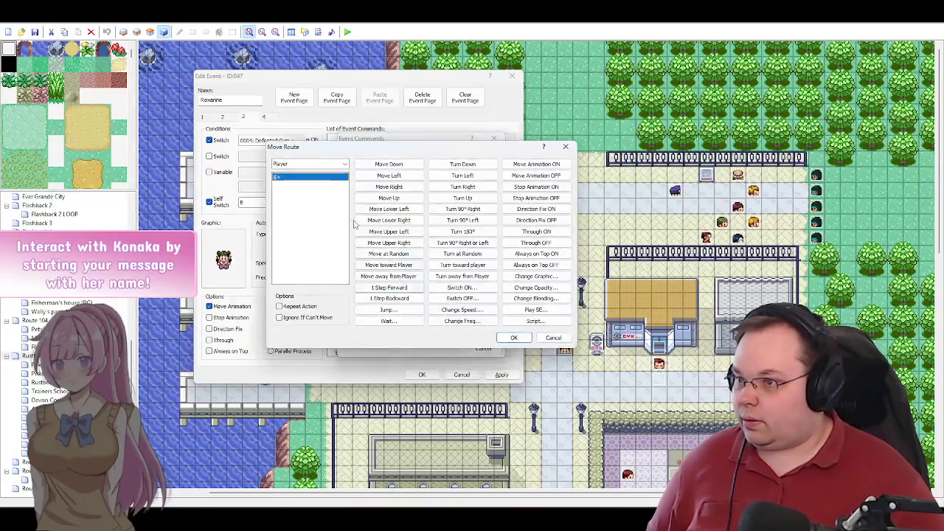
pyautogui.moveTo(476, 147); pyautogui.dragTo(406, 133)
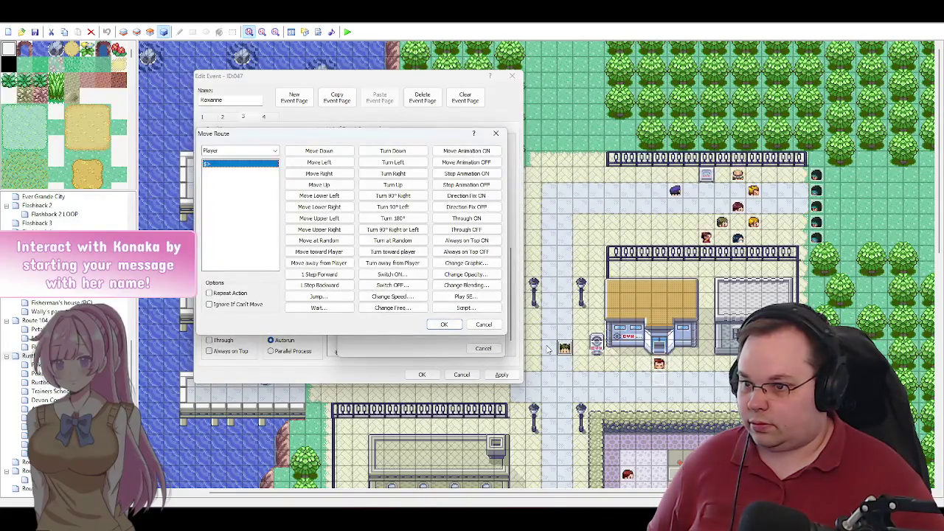
pyautogui.click(319, 307)
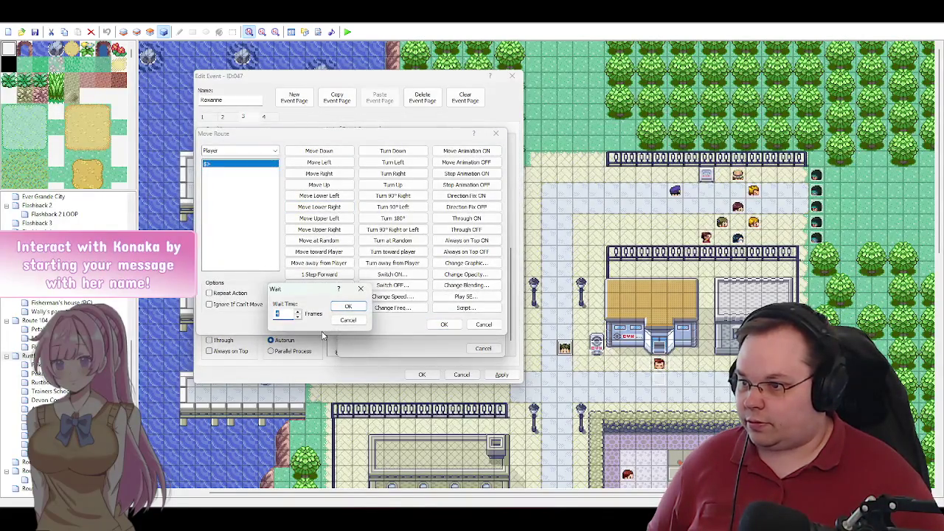
pyautogui.press('Return')
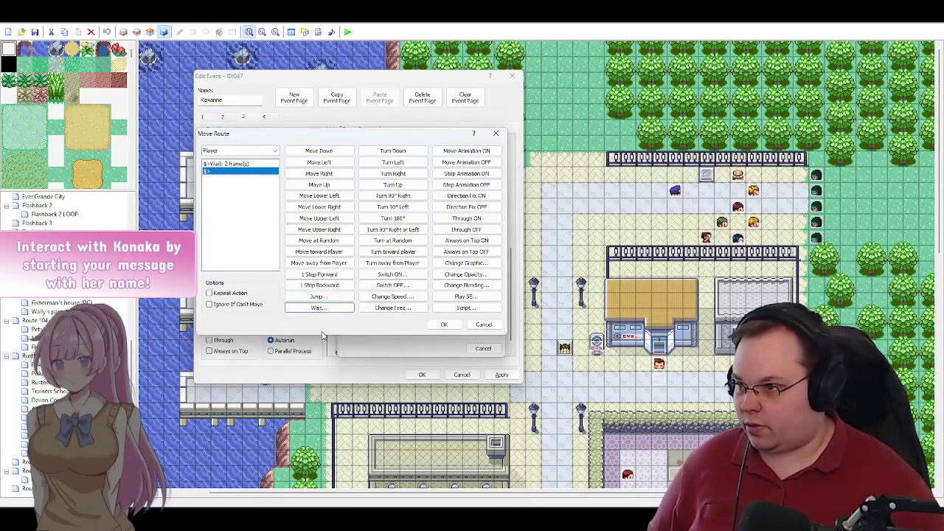
pyautogui.doubleClick(233, 165)
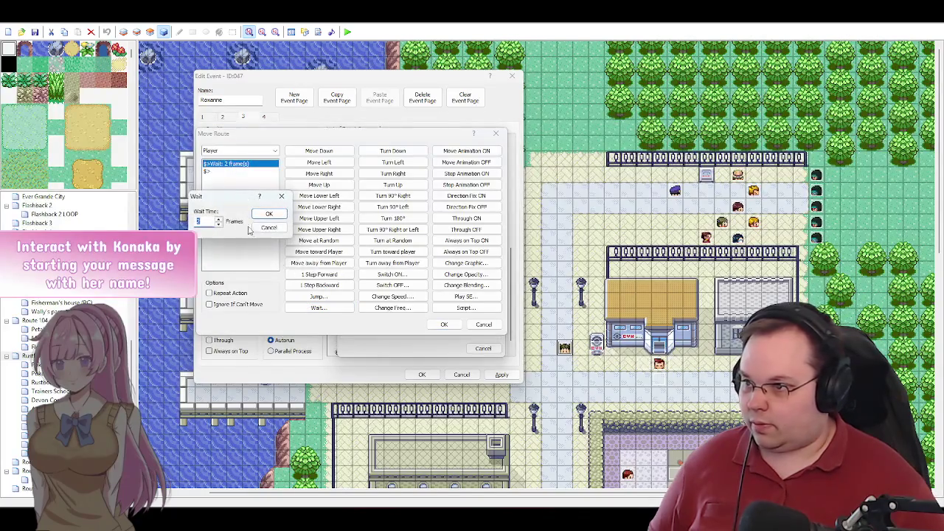
pyautogui.click(269, 214)
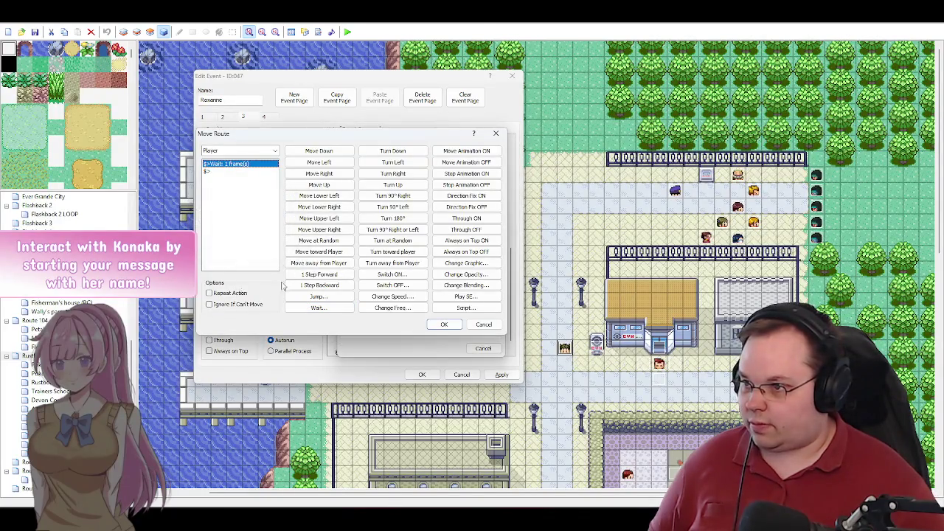
pyautogui.click(243, 216)
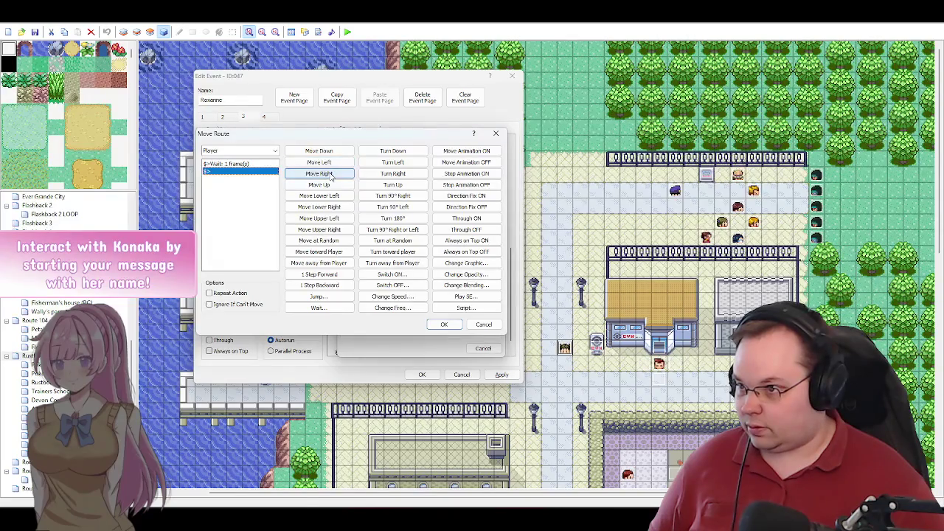
# Step: Add one Move Right and a run of Move Up steps, deleting a surplus Move Up
pyautogui.click(331, 175)
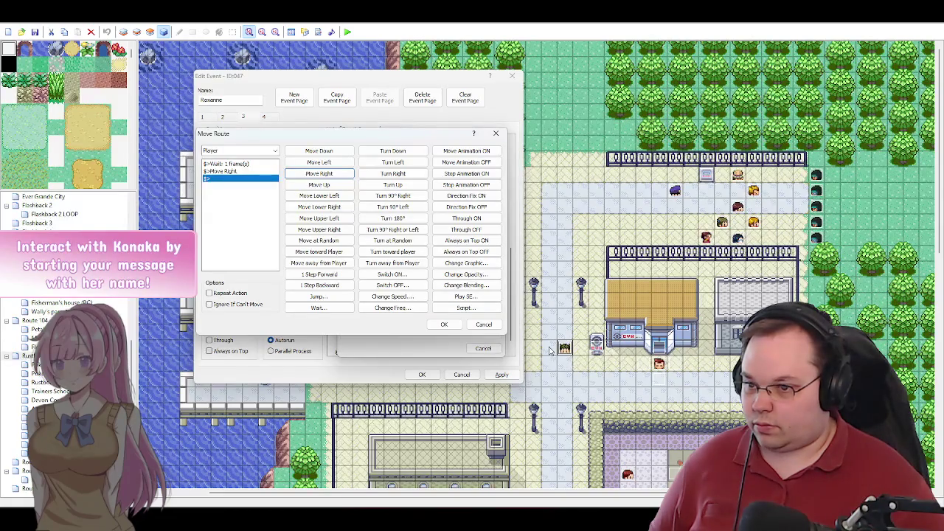
pyautogui.click(320, 184)
pyautogui.click(319, 185)
pyautogui.click(319, 185)
pyautogui.click(319, 185)
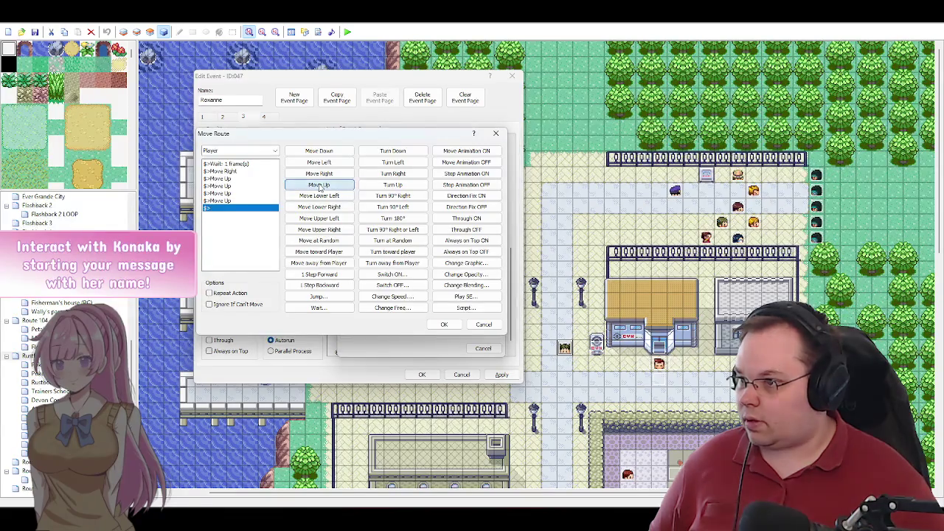
pyautogui.click(319, 185)
pyautogui.click(319, 185)
pyautogui.click(319, 184)
pyautogui.click(319, 184)
pyautogui.click(320, 185)
pyautogui.click(319, 185)
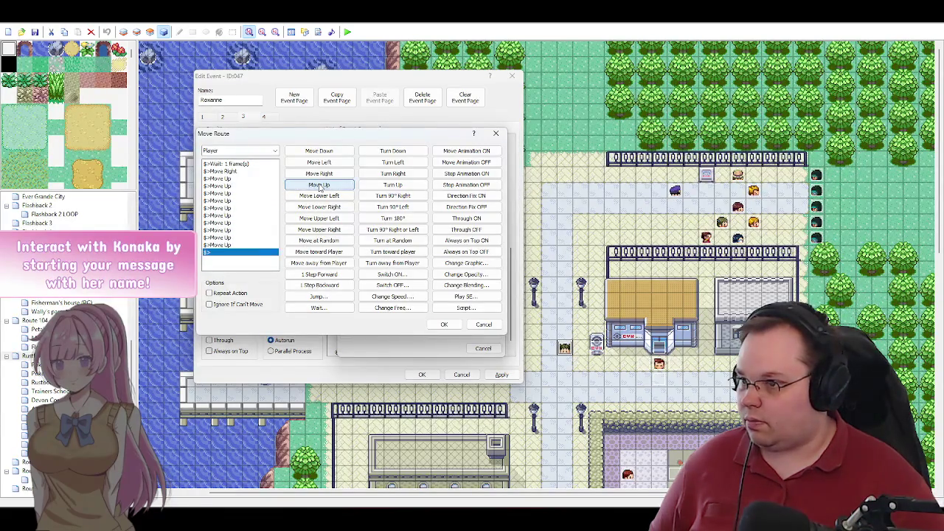
pyautogui.click(228, 245)
pyautogui.press('Delete')
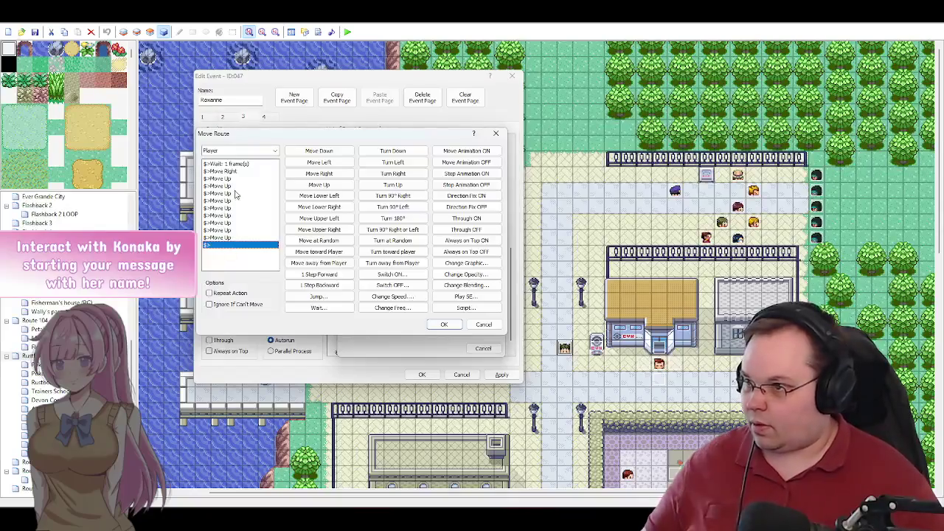
# Step: Finish the Player route with Move Right steps after the Move Ups and confirm it
pyautogui.click(234, 178)
pyautogui.click(240, 193)
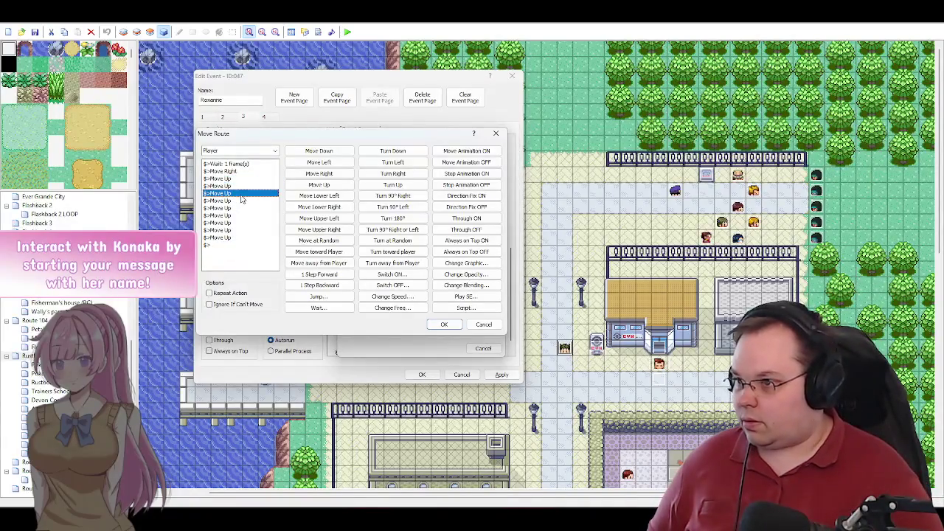
pyautogui.press('Down')
pyautogui.press('Down')
pyautogui.press('Down')
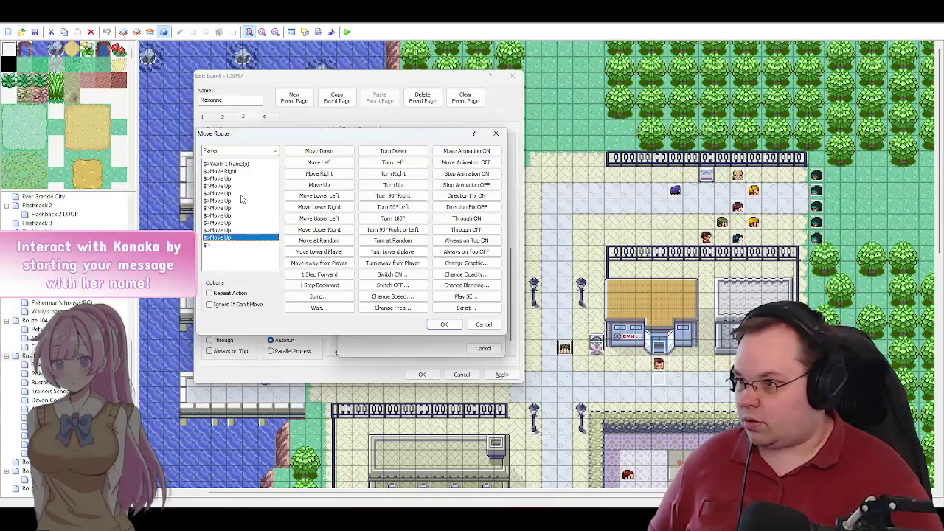
pyautogui.press('Down')
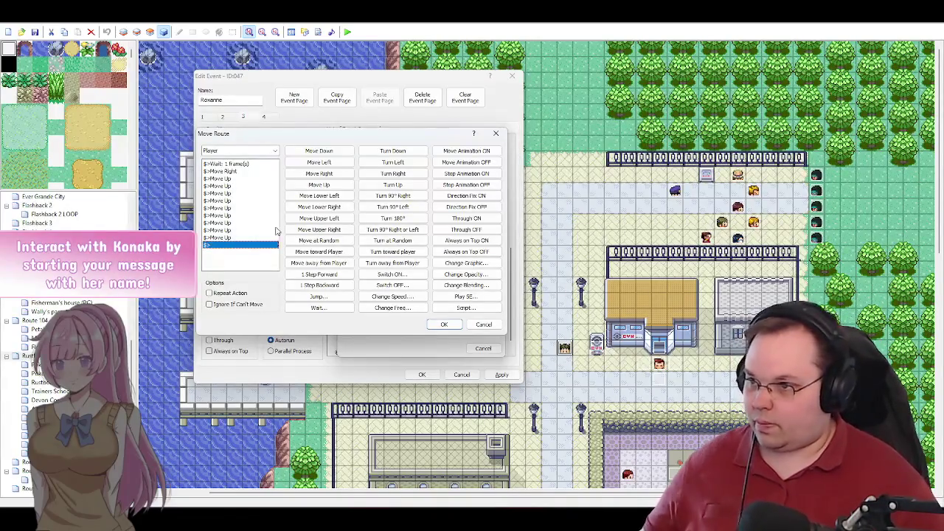
pyautogui.click(332, 175)
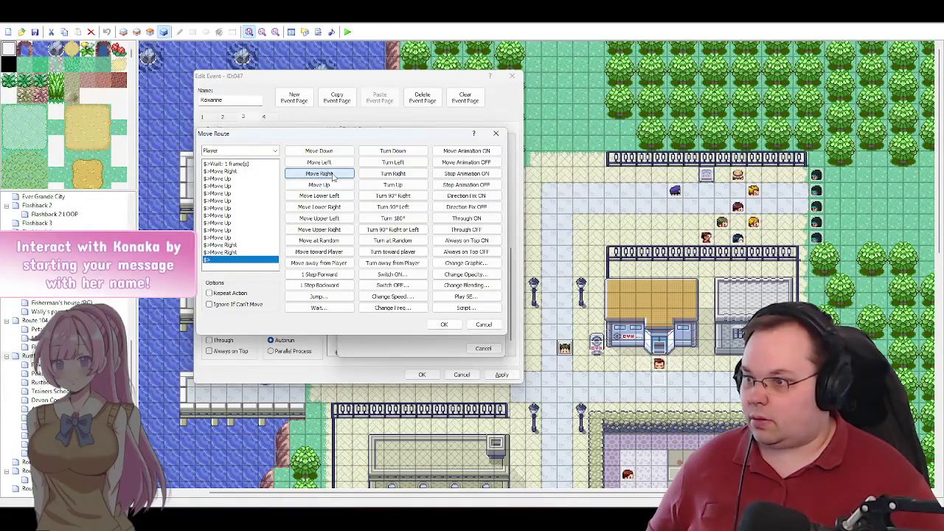
pyautogui.click(332, 175)
pyautogui.click(332, 175)
pyautogui.click(332, 175)
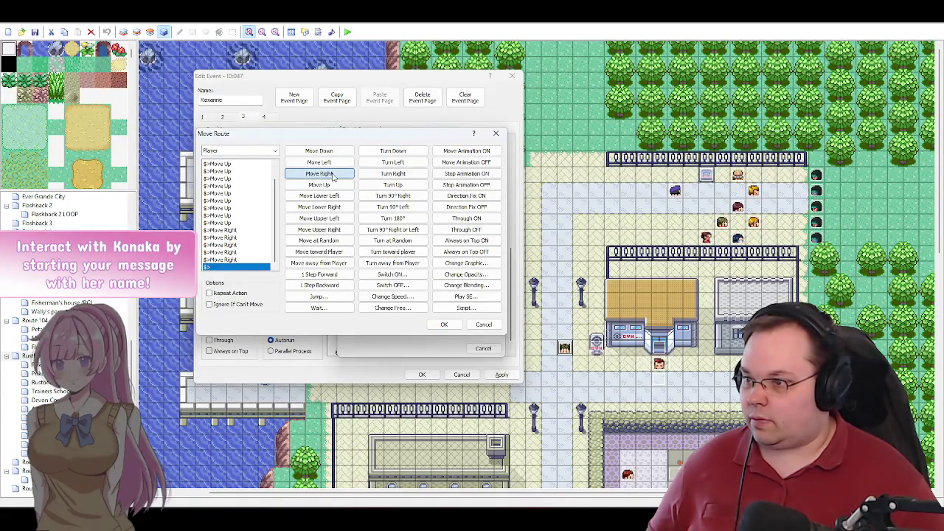
pyautogui.click(444, 325)
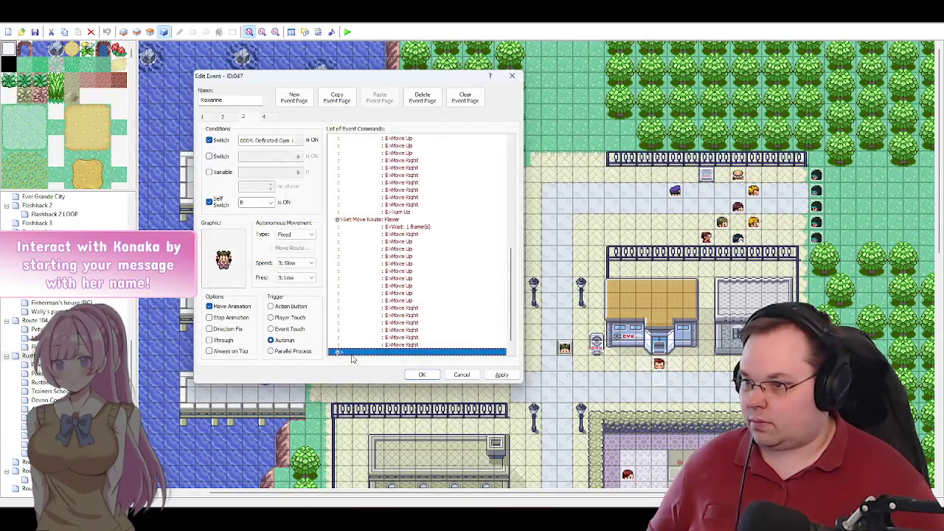
# Step: Add a Wait for Move's Completion after the Player move route in the Facing Right branch
pyautogui.doubleClick(353, 358)
pyautogui.click(448, 331)
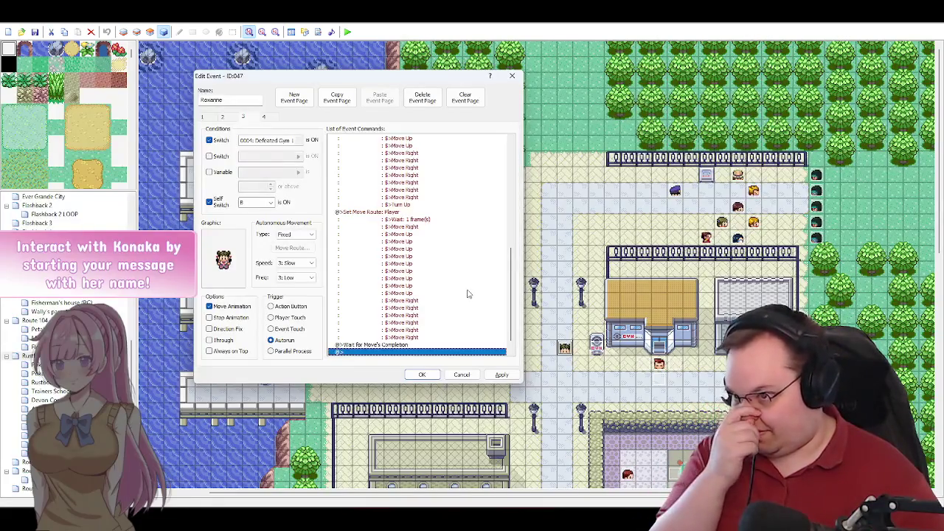
pyautogui.scroll(5, 472, 284)
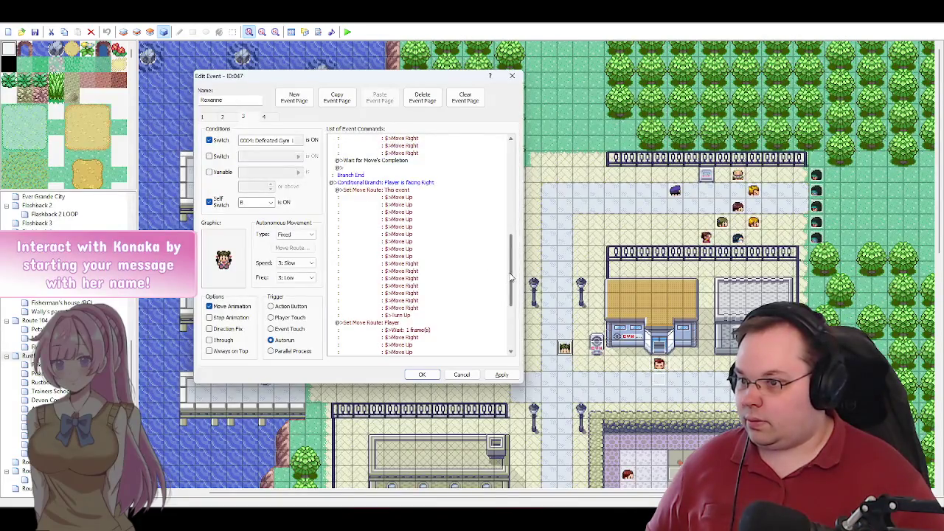
pyautogui.moveTo(512, 279); pyautogui.dragTo(513, 333)
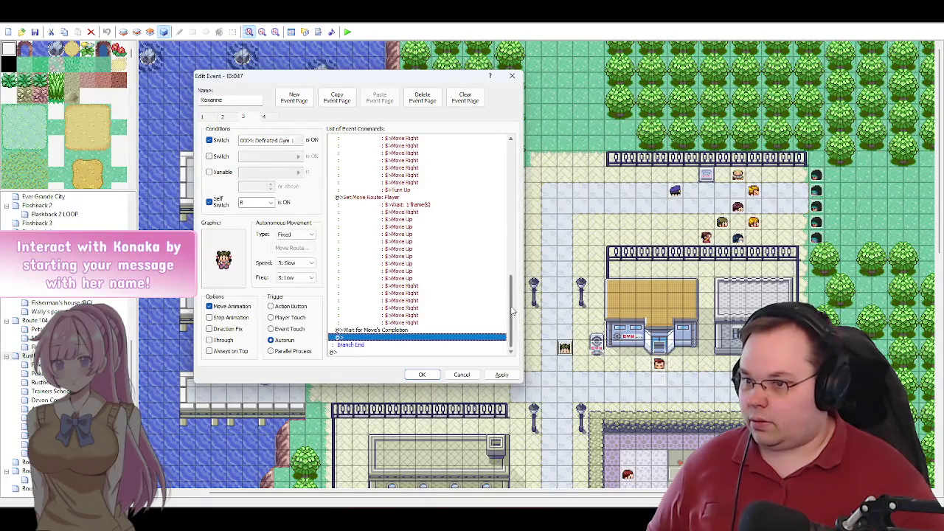
pyautogui.moveTo(513, 310); pyautogui.dragTo(514, 288)
pyautogui.scroll(5, 407, 213)
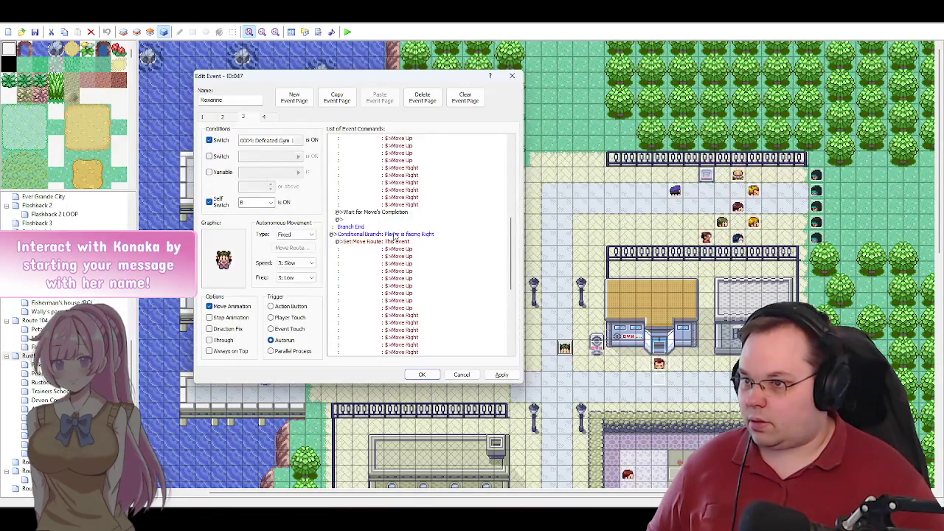
pyautogui.click(397, 235)
pyautogui.scroll(-4, 426, 285)
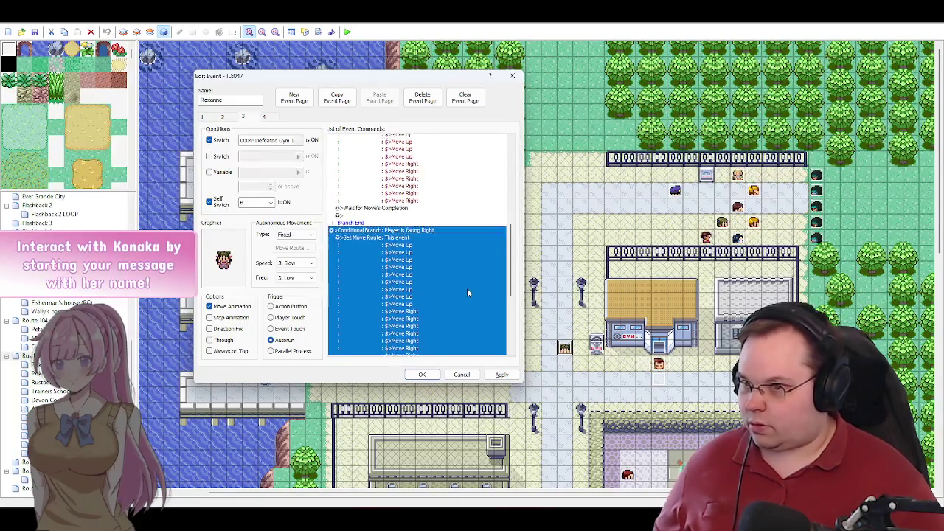
pyautogui.scroll(-3, 467, 292)
pyautogui.click(443, 352)
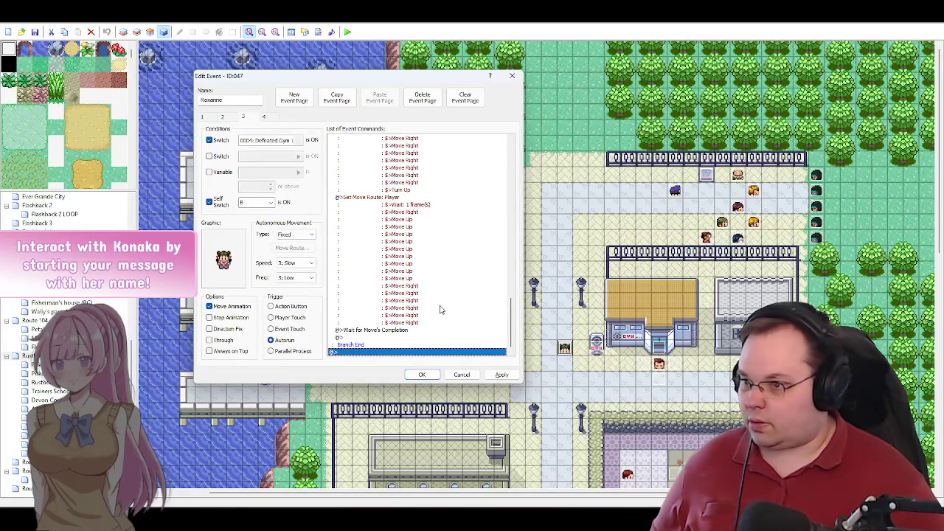
pyautogui.moveTo(514, 322)
pyautogui.mouseDown()
pyautogui.moveTo(514, 240)
pyautogui.moveTo(512, 288)
pyautogui.mouseUp()
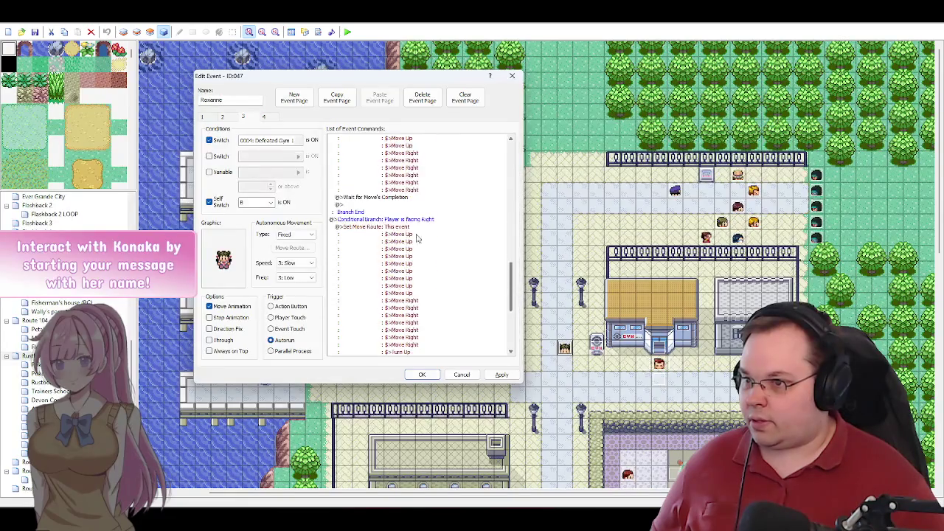
# Step: Change the branch condition to Player is Facing Left
pyautogui.doubleClick(410, 220)
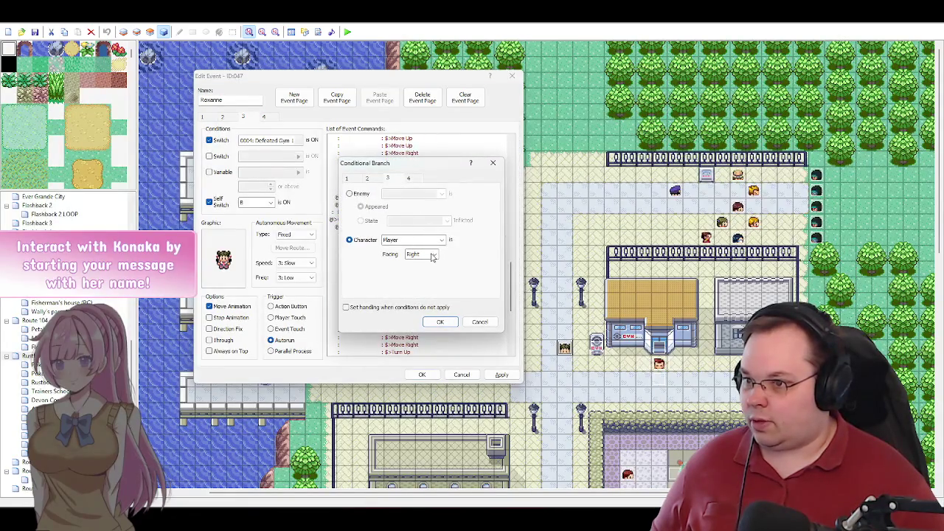
pyautogui.click(433, 255)
pyautogui.click(425, 270)
pyautogui.click(441, 321)
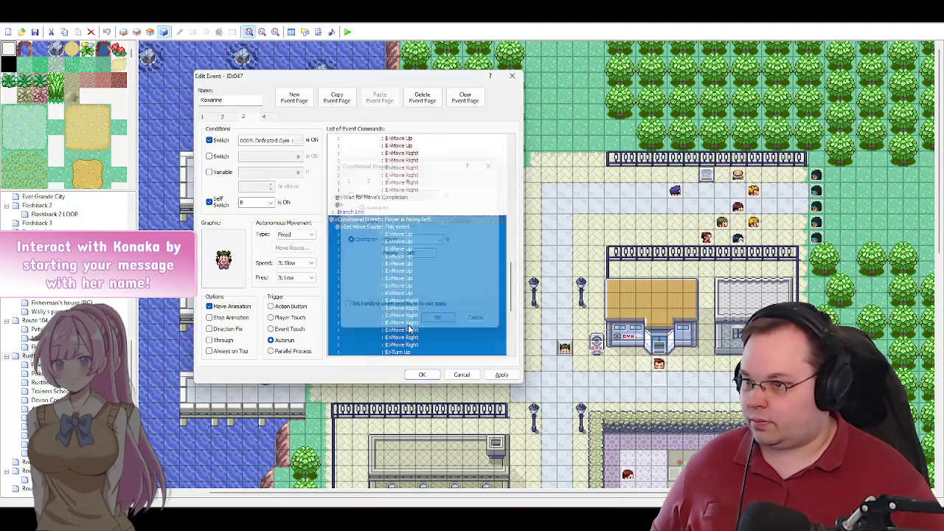
# Step: Replace the Player route's first Move Right with Move Left and apply the changes
pyautogui.doubleClick(403, 231)
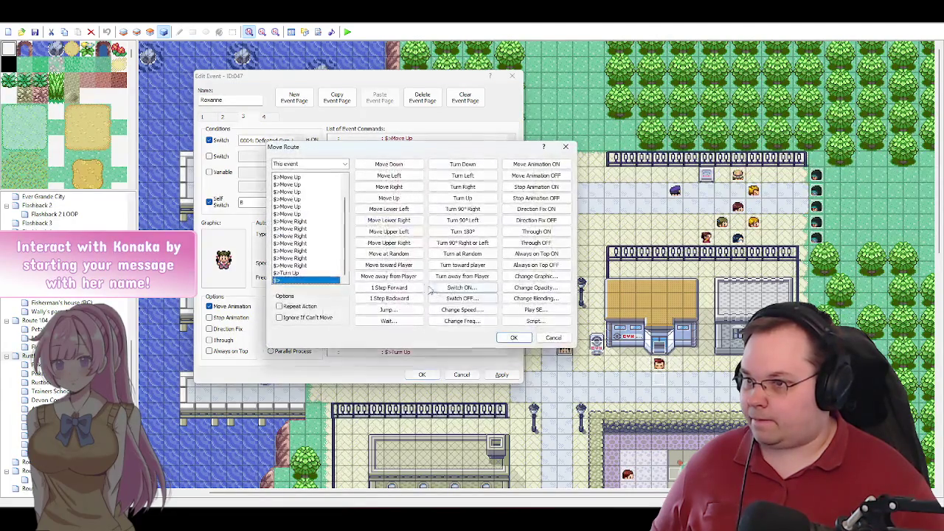
pyautogui.moveTo(345, 256); pyautogui.dragTo(347, 241)
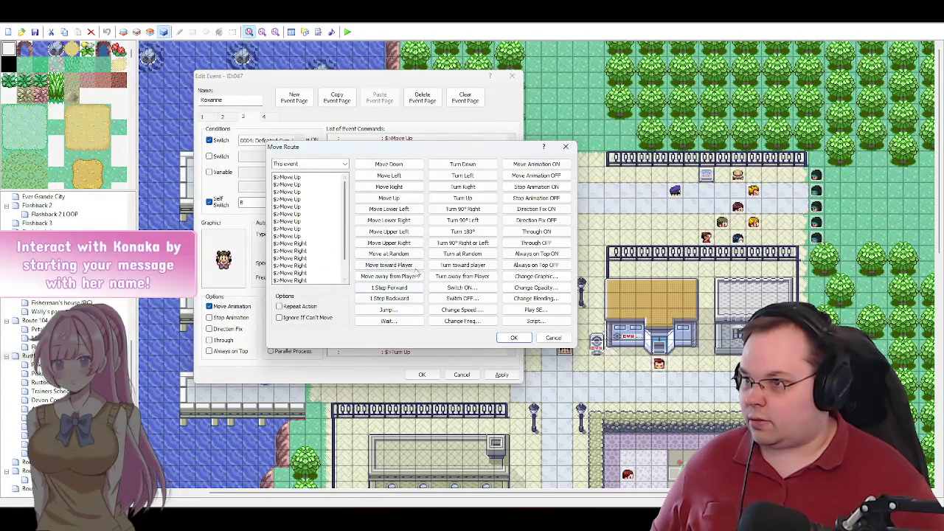
pyautogui.click(553, 338)
pyautogui.scroll(-5, 438, 280)
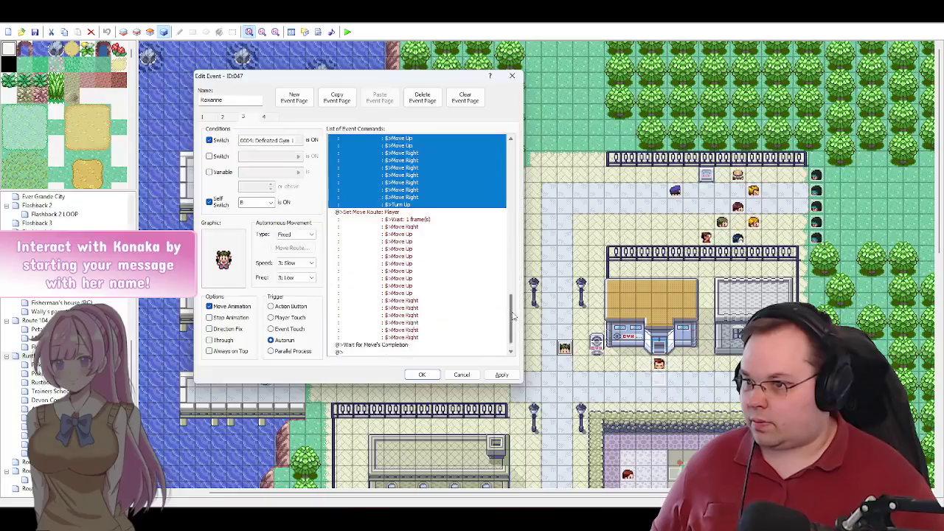
pyautogui.doubleClick(400, 208)
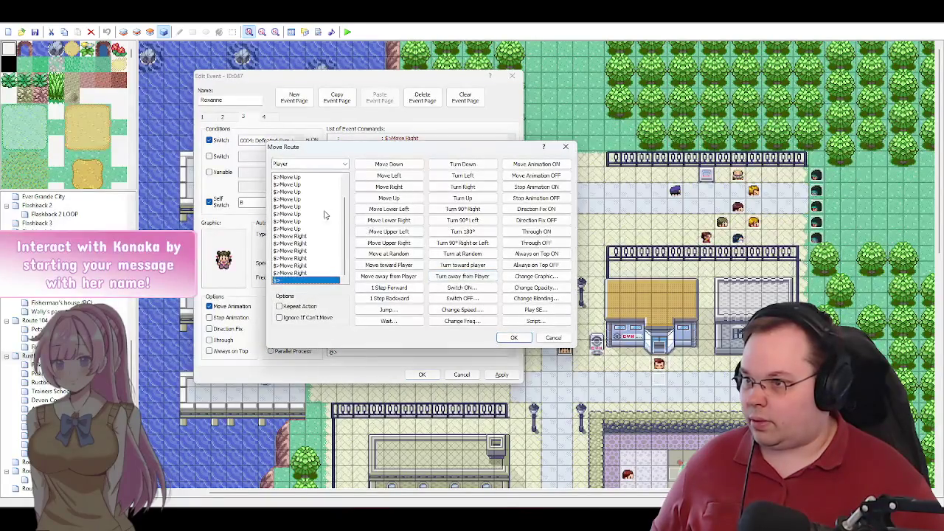
pyautogui.moveTo(347, 231); pyautogui.dragTo(344, 188)
pyautogui.click(297, 184)
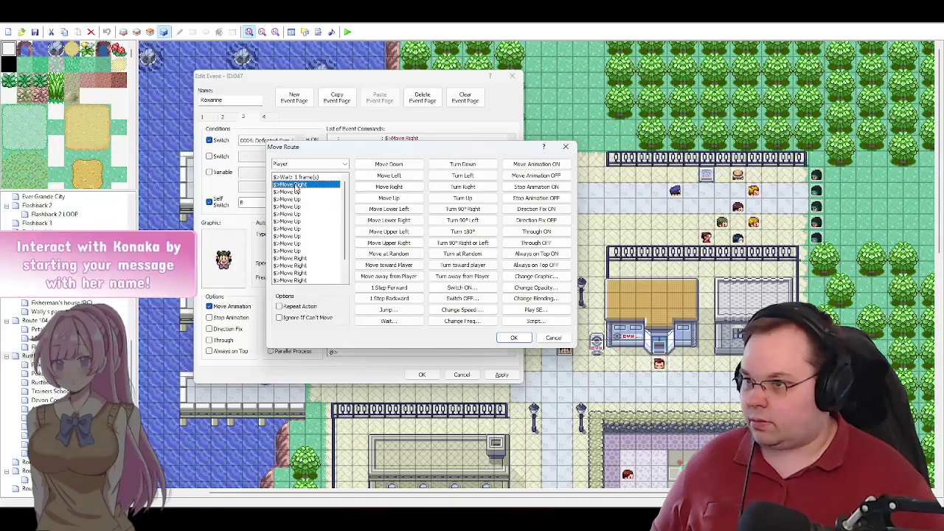
pyautogui.click(402, 179)
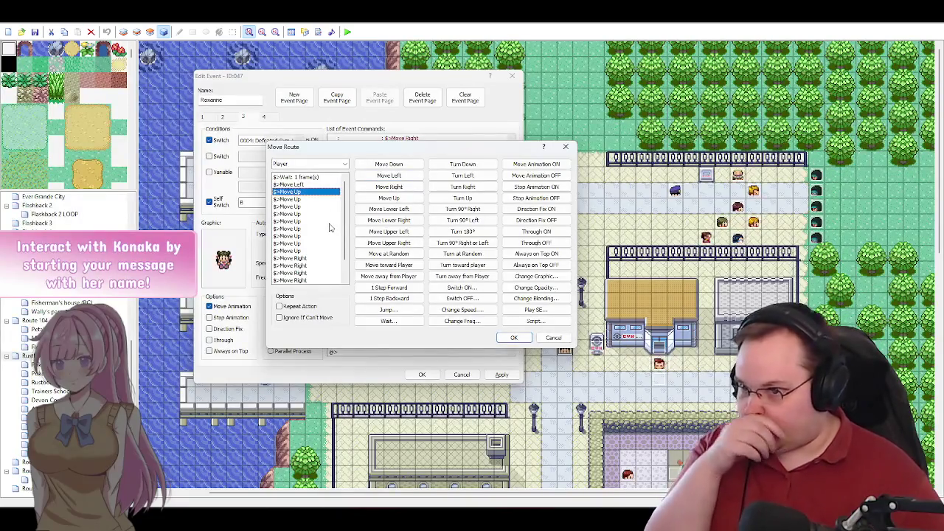
pyautogui.moveTo(443, 147); pyautogui.dragTo(393, 122)
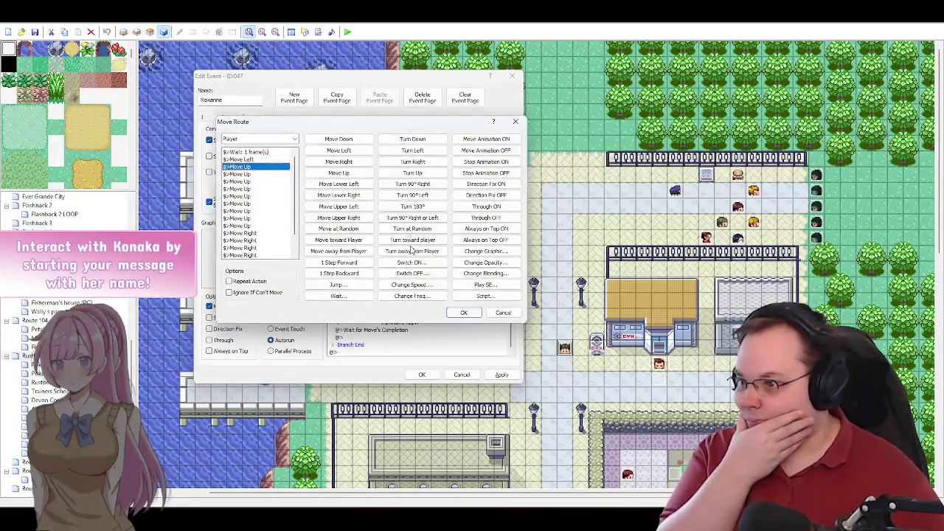
pyautogui.click(463, 312)
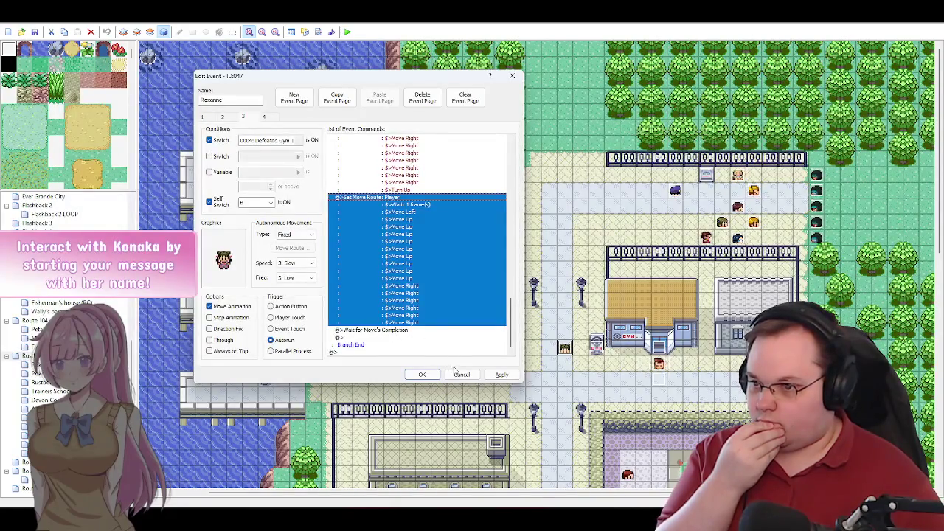
pyautogui.click(488, 377)
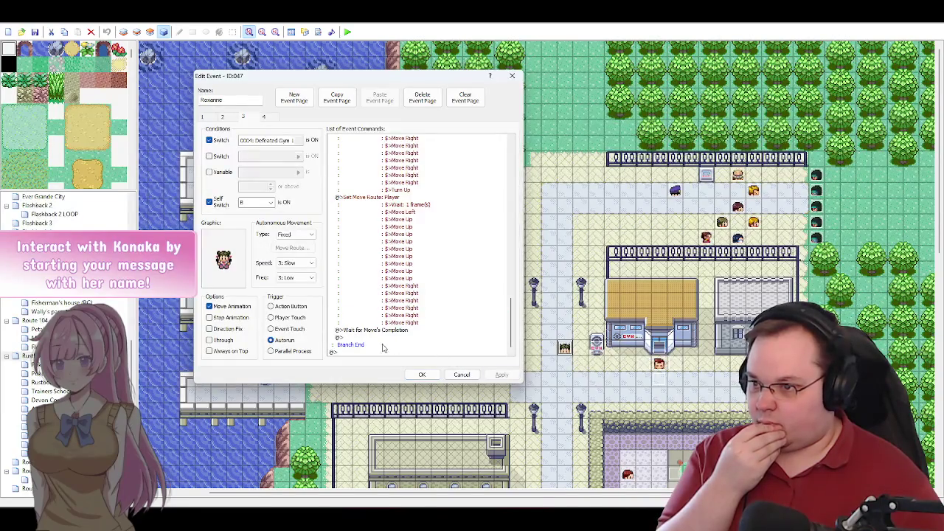
# Step: Add a Conditional Branch for Player is Facing Up, with no else branch
pyautogui.doubleClick(355, 353)
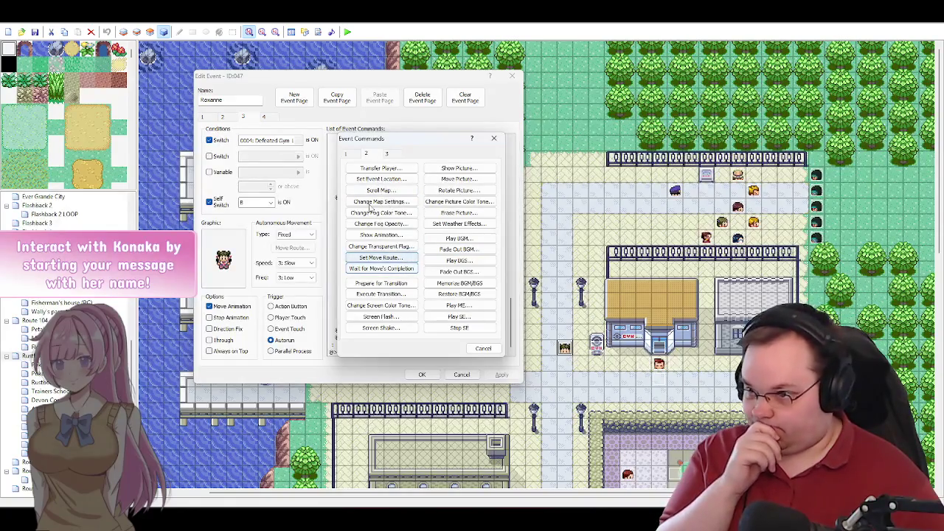
pyautogui.click(352, 155)
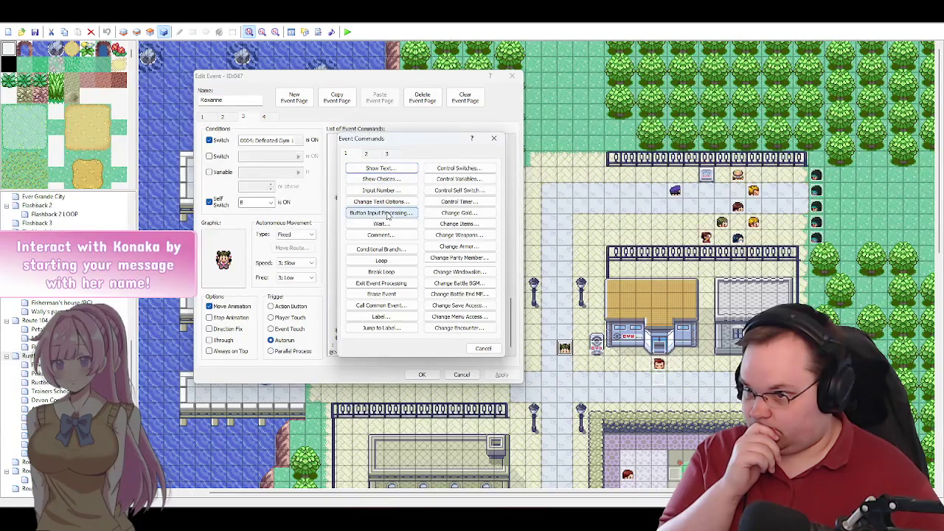
pyautogui.click(381, 249)
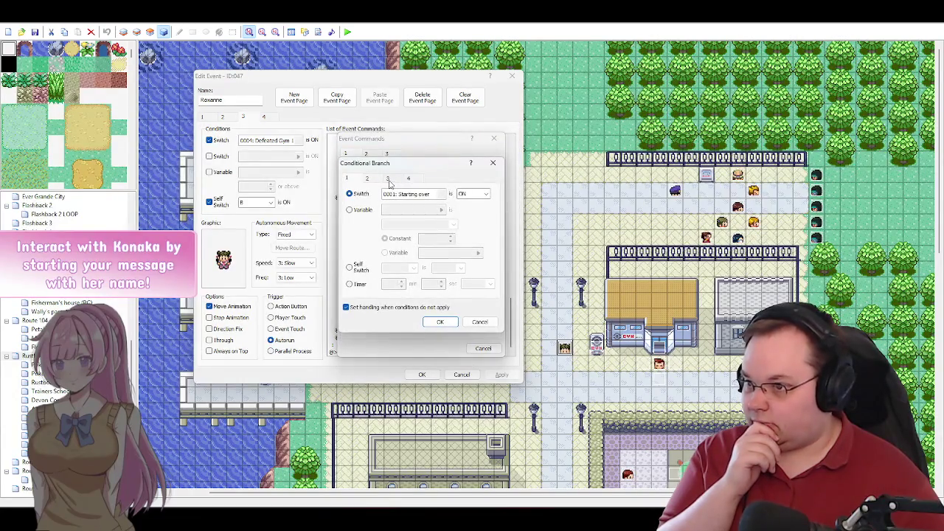
pyautogui.click(387, 179)
pyautogui.click(373, 312)
pyautogui.click(361, 241)
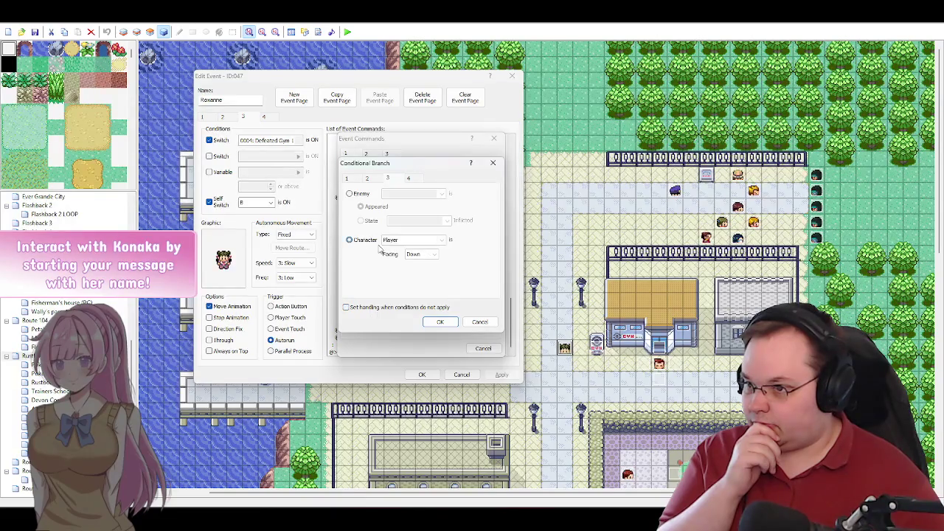
pyautogui.click(434, 255)
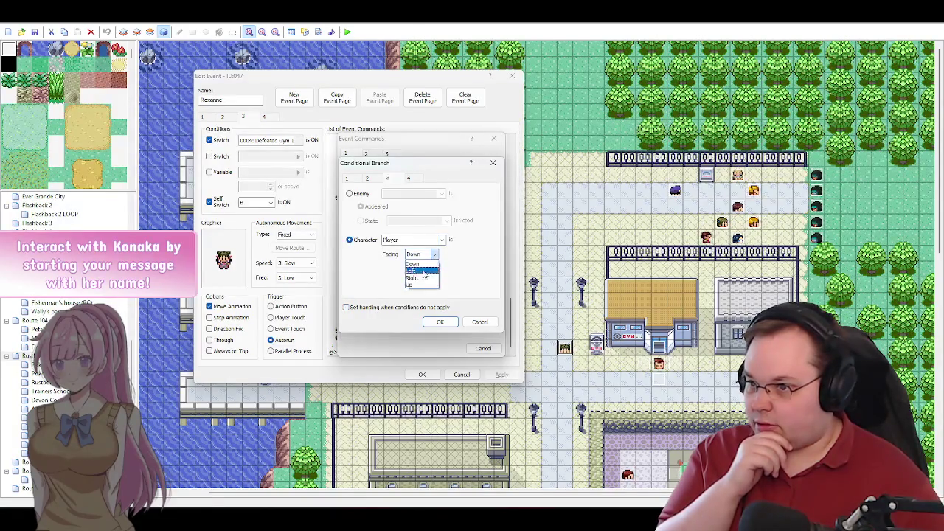
pyautogui.click(418, 288)
pyautogui.click(445, 324)
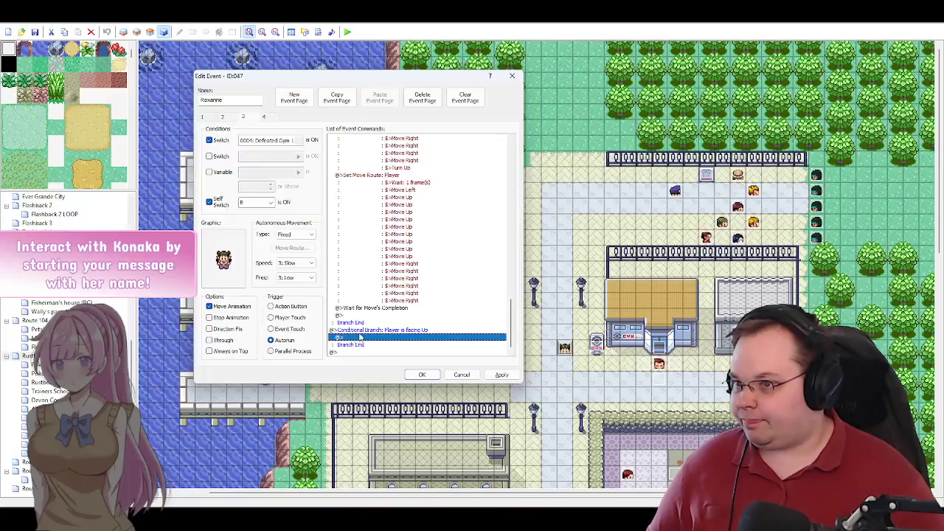
# Step: Paste a copy of the event's Set Move Route into the facing-Up branch
pyautogui.hotkey('ctrl', 'v')
pyautogui.scroll(-2, 359, 335)
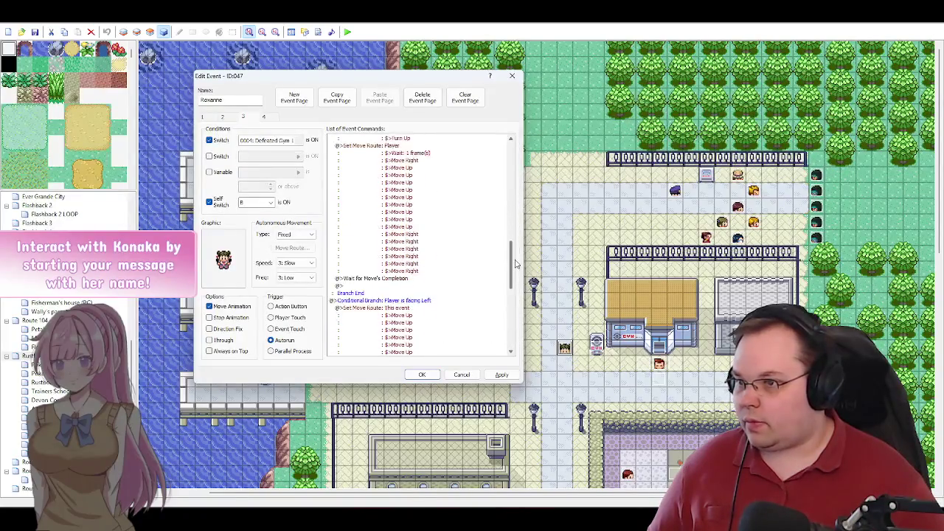
pyautogui.scroll(-7, 443, 221)
pyautogui.click(402, 157)
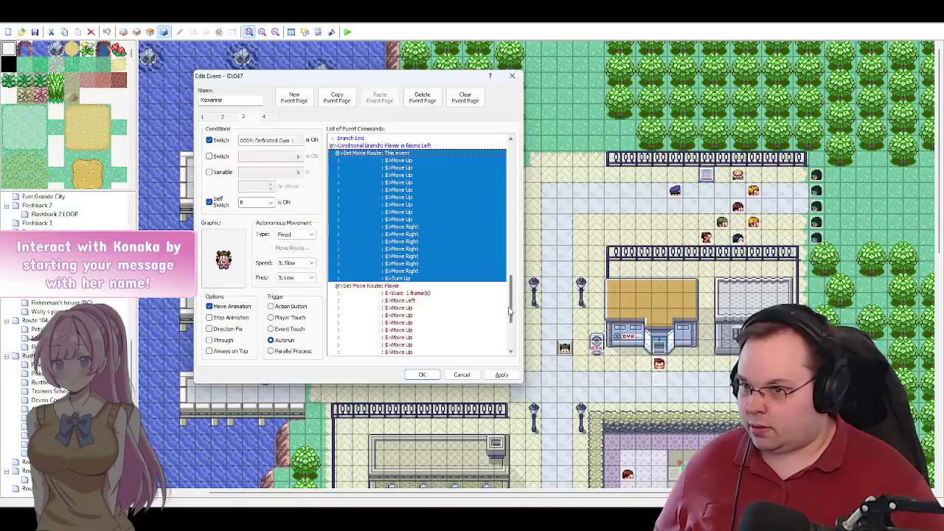
pyautogui.scroll(-5, 512, 313)
pyautogui.click(361, 339)
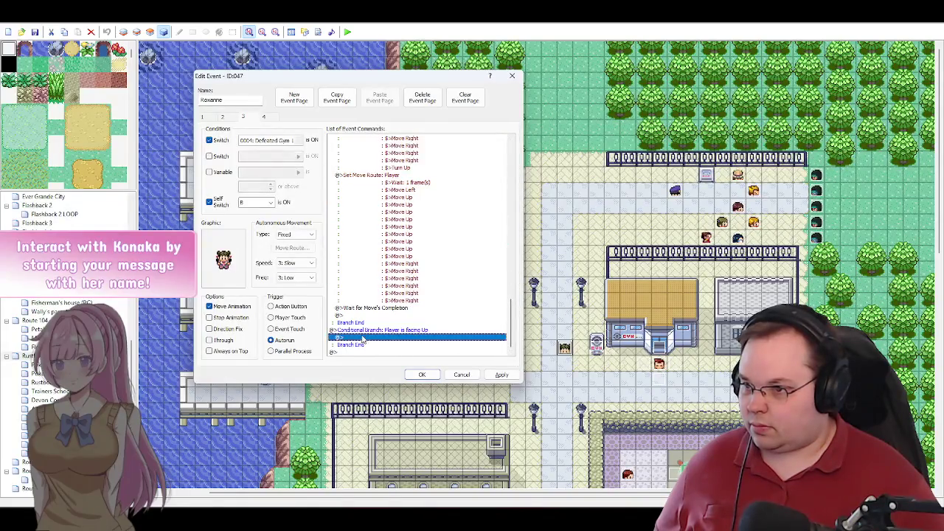
pyautogui.hotkey('ctrl', 'v')
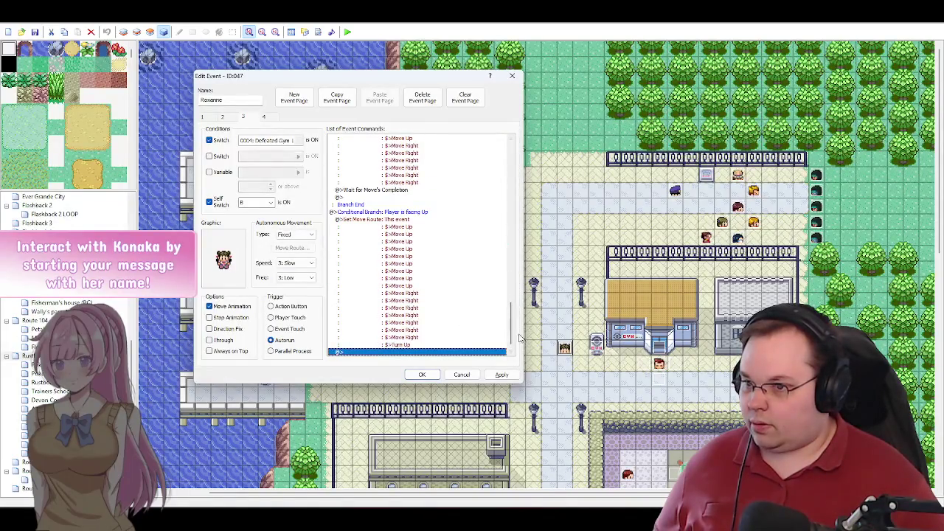
# Step: Copy the Player's Set Move Route to the end of the facing-Up branch
pyautogui.scroll(6, 511, 317)
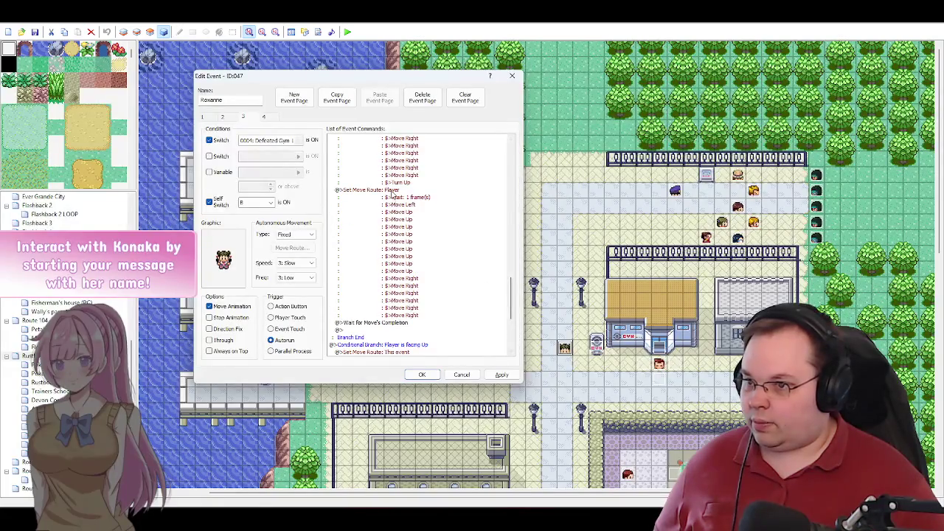
pyautogui.click(391, 192)
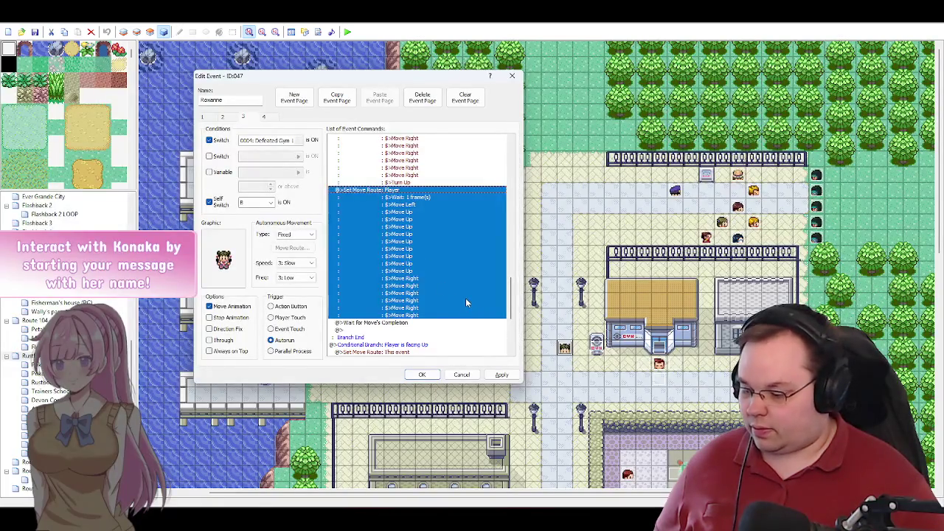
pyautogui.press('Delete')
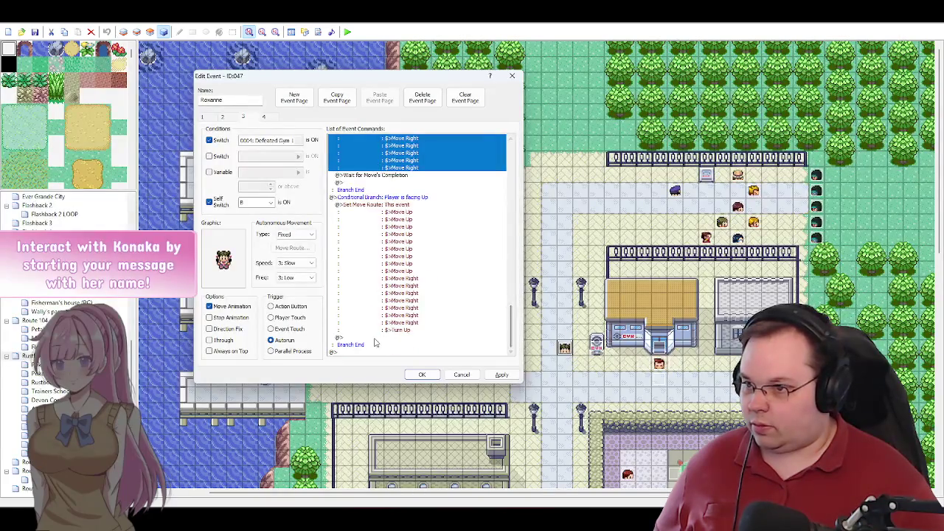
pyautogui.click(374, 338)
pyautogui.hotkey('ctrl', 'v')
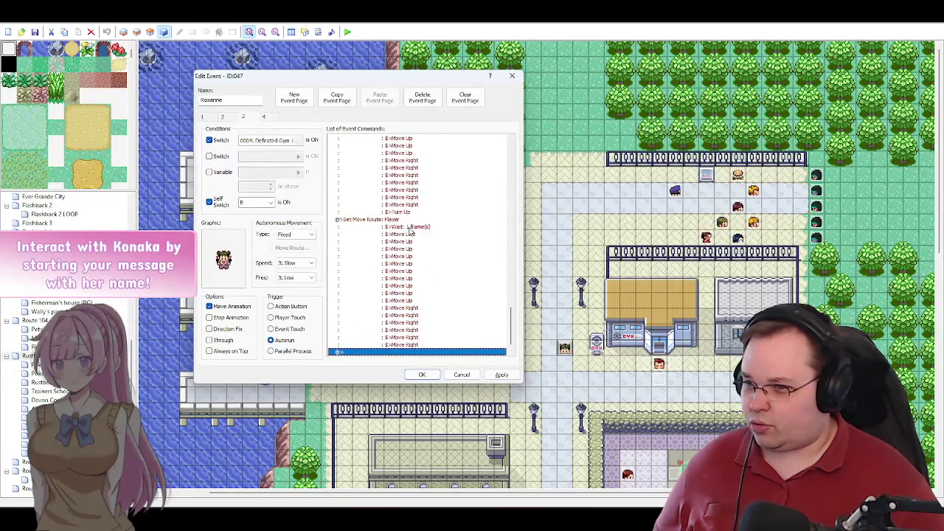
pyautogui.doubleClick(399, 221)
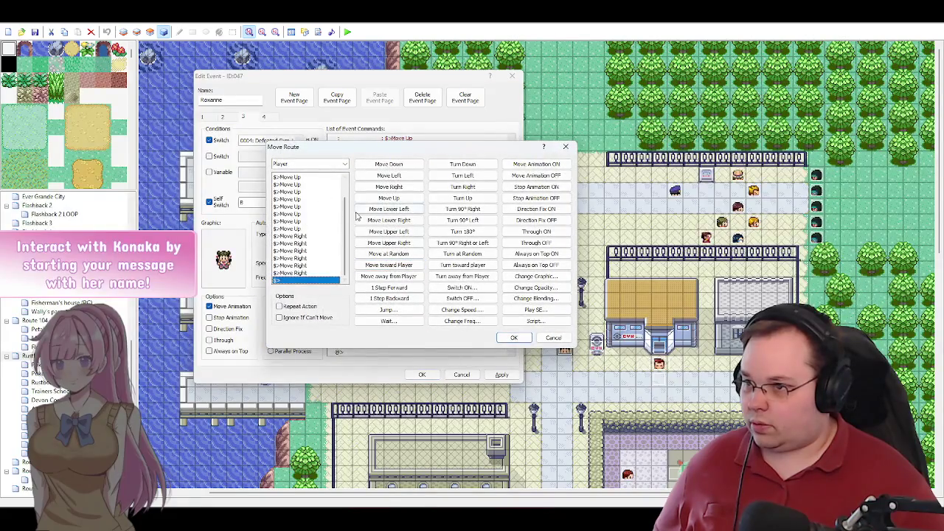
# Step: In the pasted Player route, swap the Move Left step for Move Up and confirm
pyautogui.scroll(2, 346, 212)
pyautogui.click(304, 184)
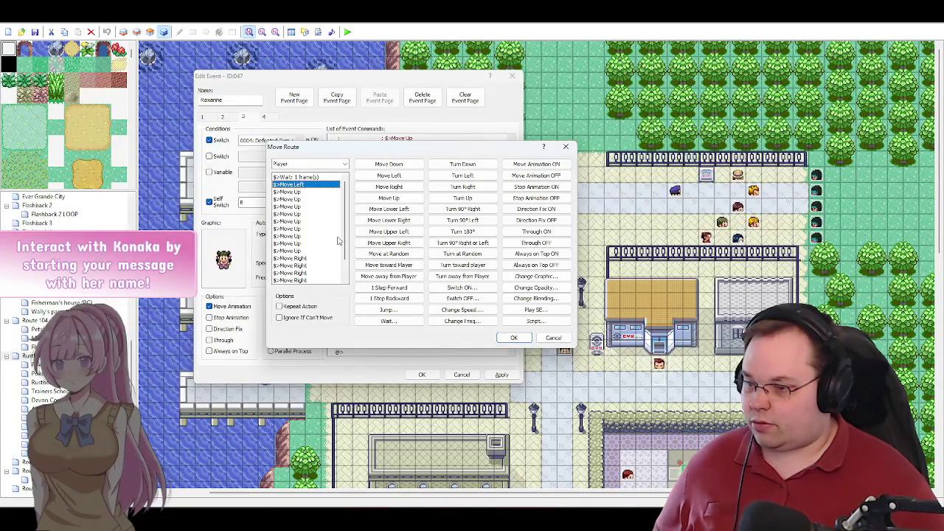
pyautogui.press('Delete')
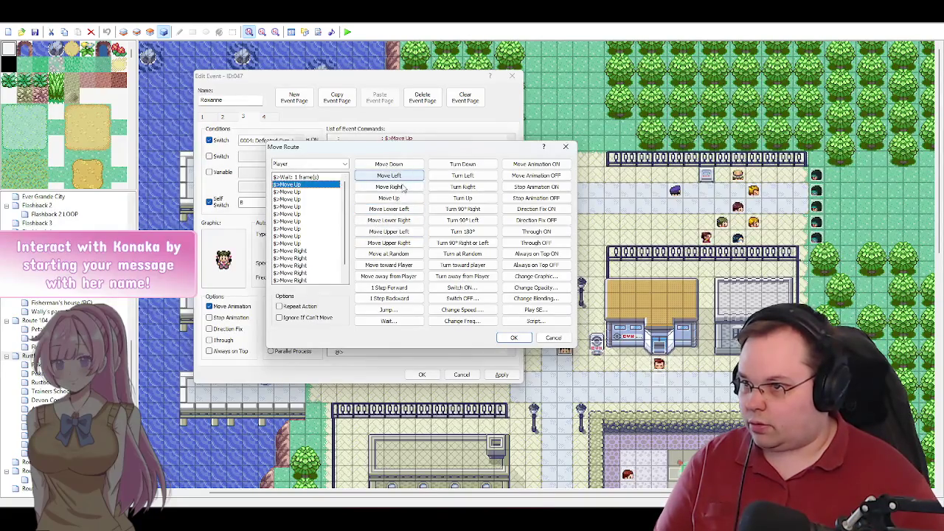
pyautogui.click(389, 198)
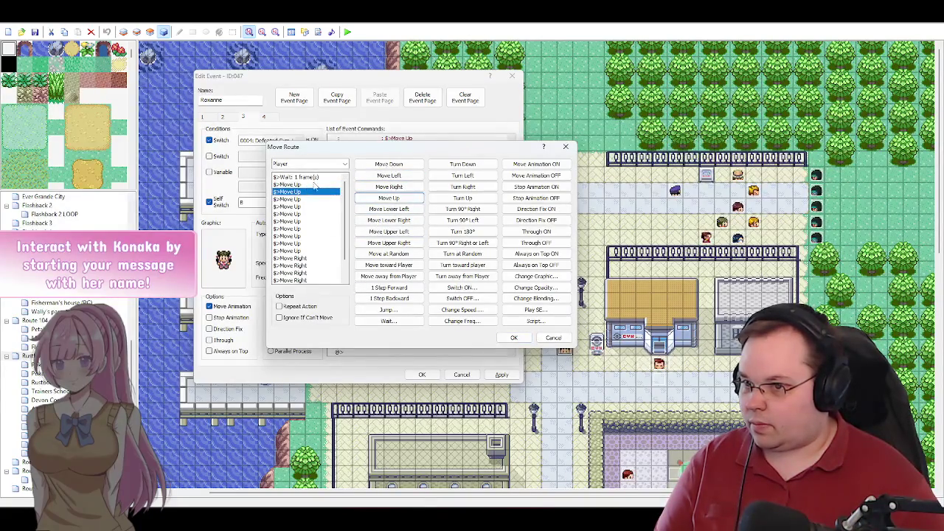
pyautogui.moveTo(433, 151); pyautogui.dragTo(380, 146)
pyautogui.click(255, 179)
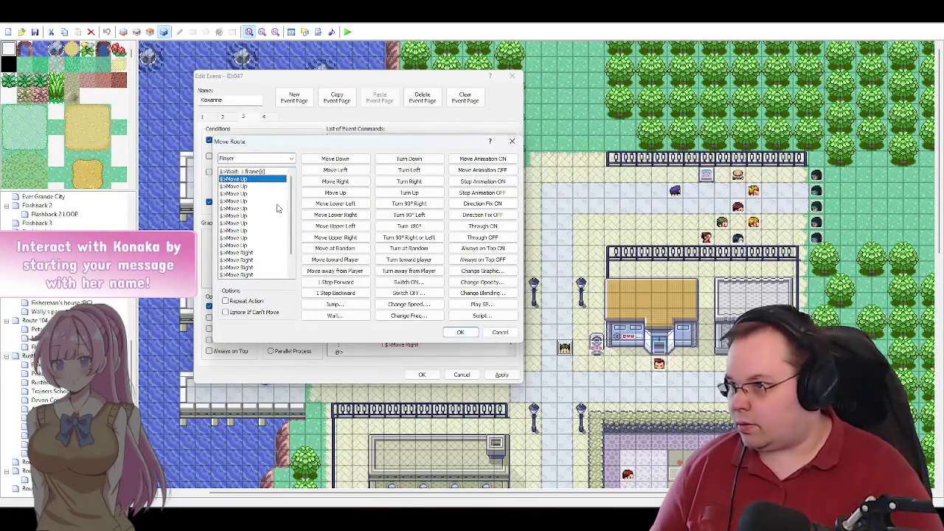
pyautogui.press('Down')
pyautogui.press('Down')
pyautogui.press('Down')
pyautogui.press('Down')
pyautogui.press('Down')
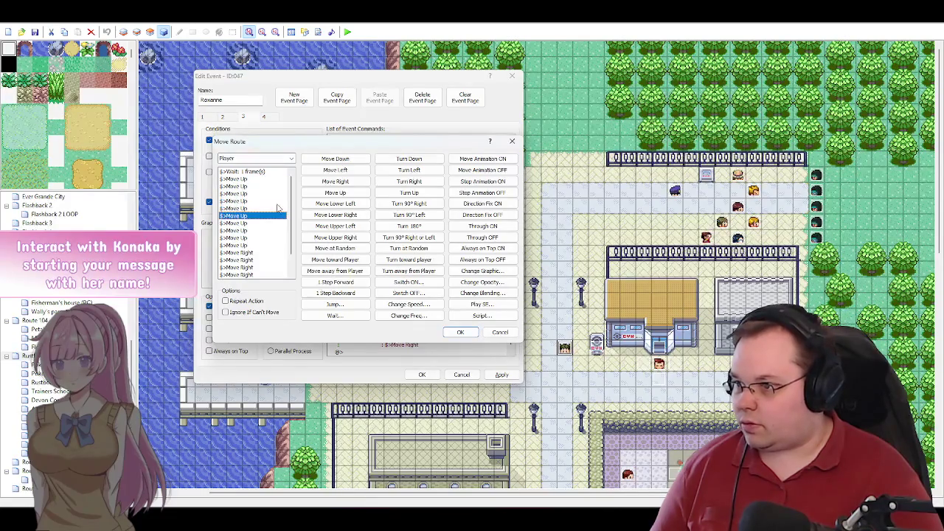
pyautogui.press('Down')
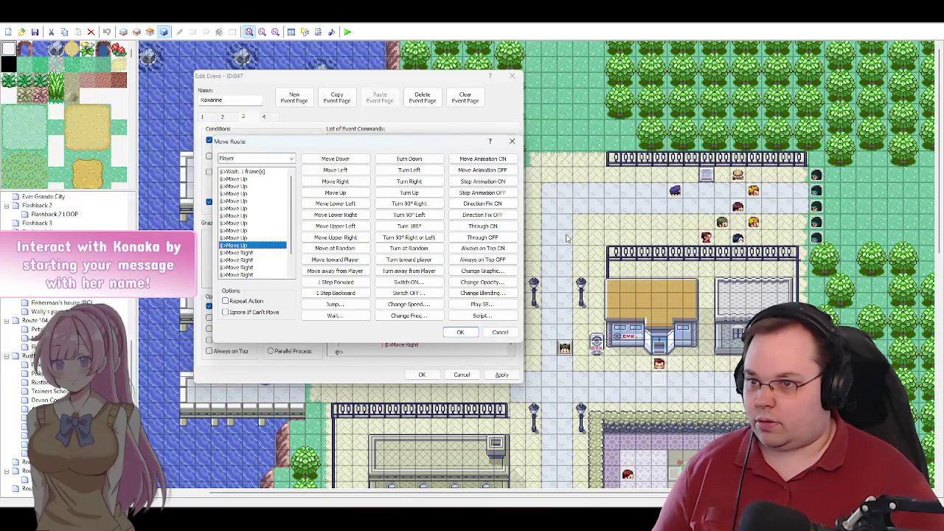
pyautogui.click(461, 332)
pyautogui.doubleClick(363, 344)
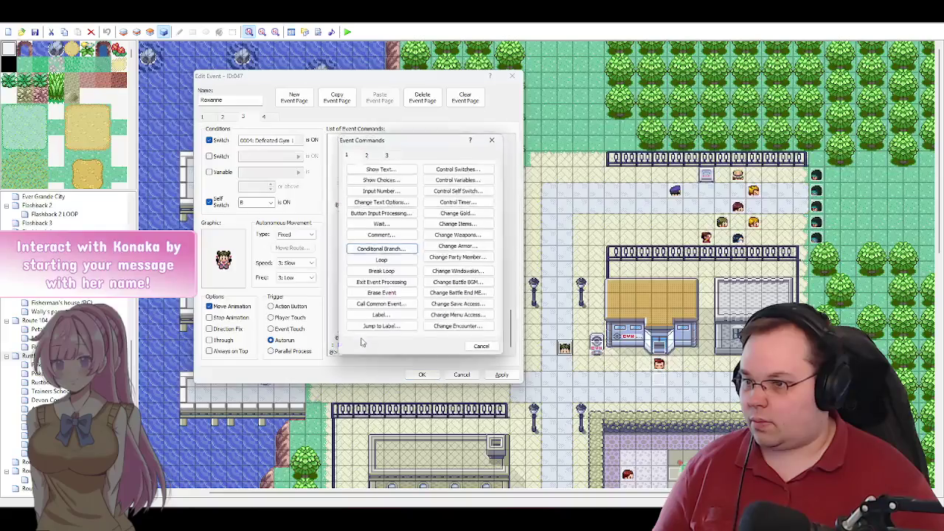
# Step: End the facing-Up branch with Wait for Move's Completion and apply the page 3 changes
pyautogui.click(365, 153)
pyautogui.click(381, 267)
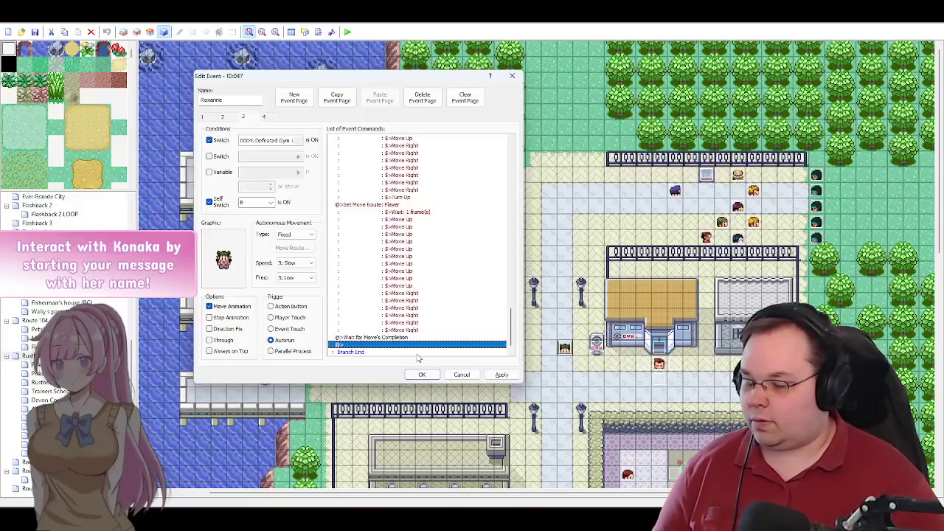
pyautogui.click(501, 375)
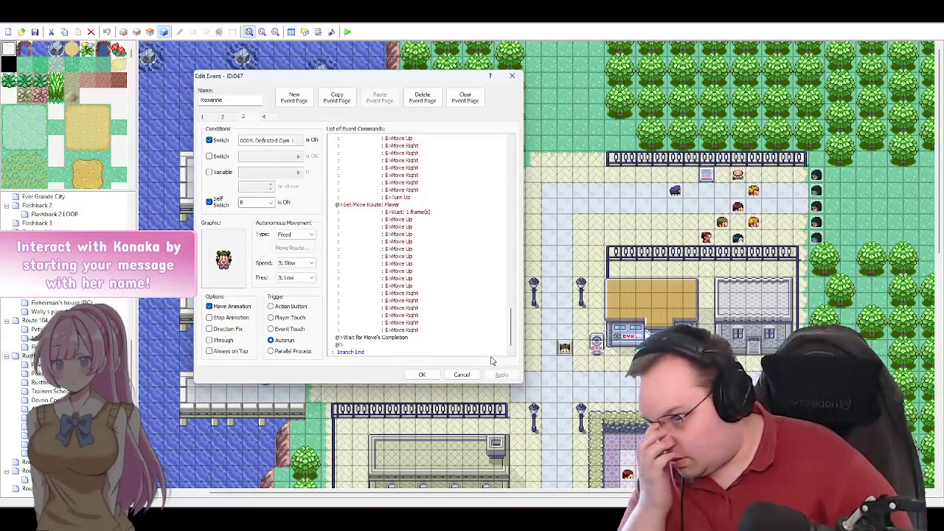
pyautogui.moveTo(511, 324)
pyautogui.mouseDown()
pyautogui.moveTo(513, 200)
pyautogui.moveTo(508, 340)
pyautogui.mouseUp()
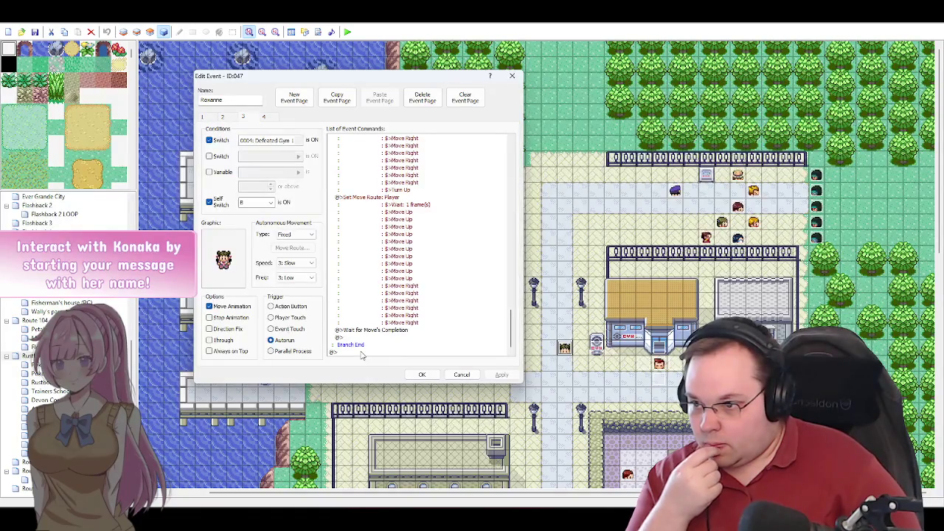
pyautogui.doubleClick(361, 353)
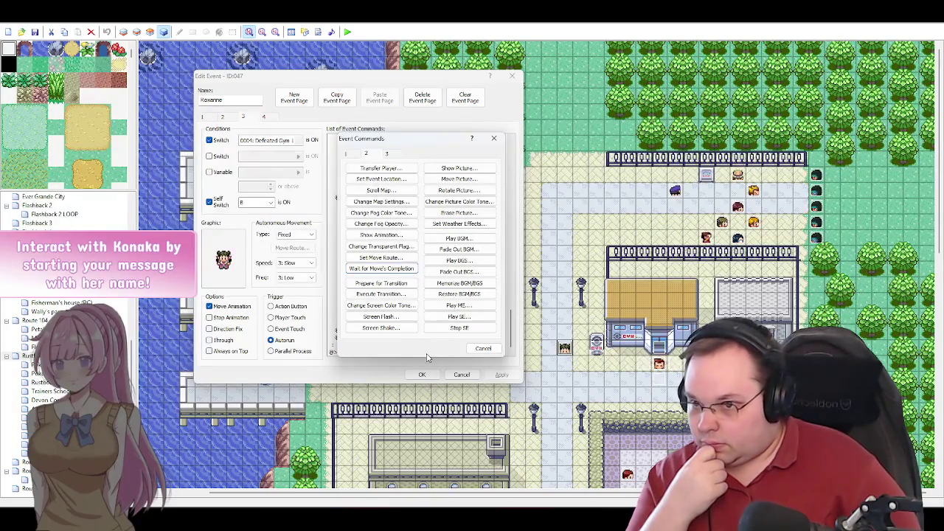
# Step: Review the commands on event pages 2 and 1, then return to page 3
pyautogui.click(483, 348)
pyautogui.click(239, 121)
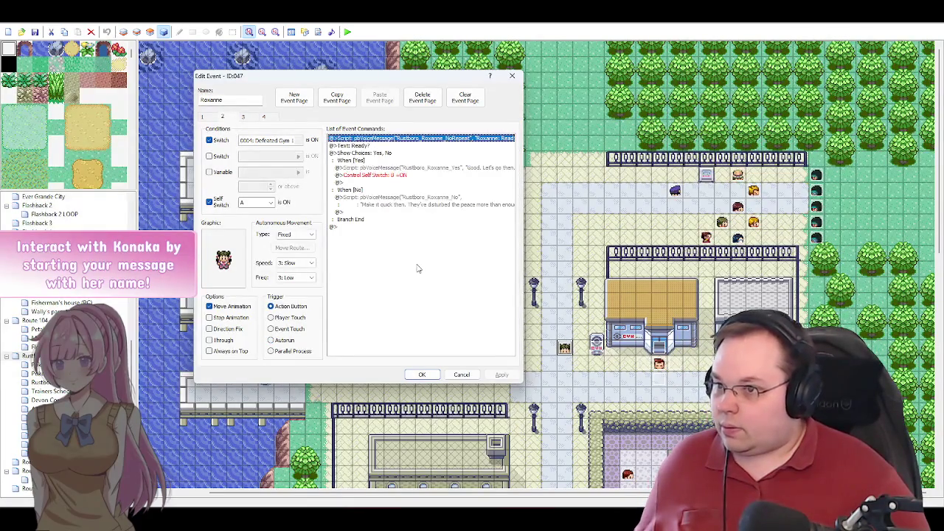
pyautogui.click(217, 121)
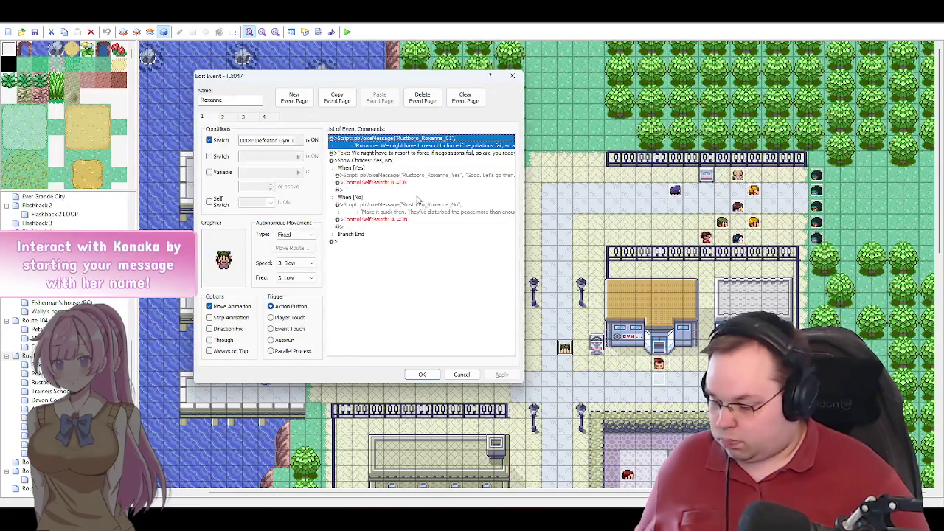
pyautogui.click(242, 116)
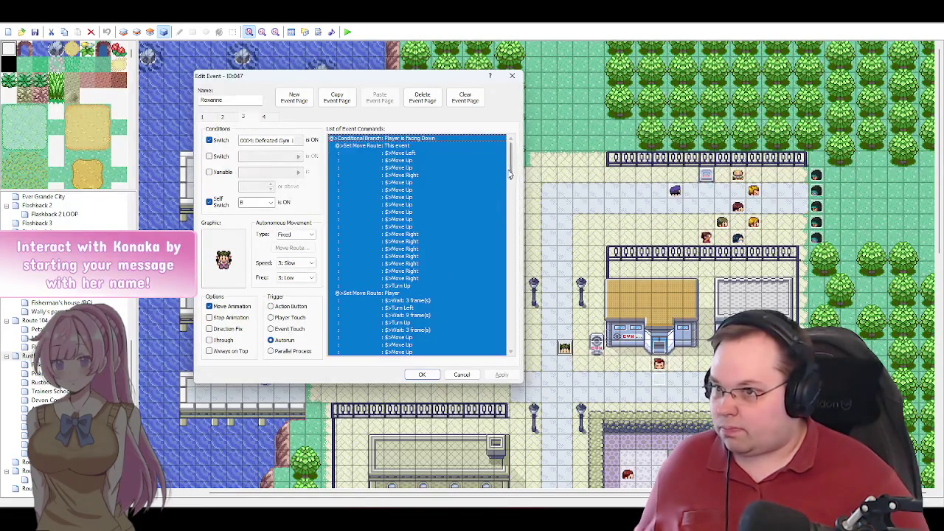
# Step: Edit the voice-message script to Rustboro_Roxanne_02 with the dialogue text removed
pyautogui.moveTo(512, 163); pyautogui.dragTo(512, 353)
pyautogui.click(349, 351)
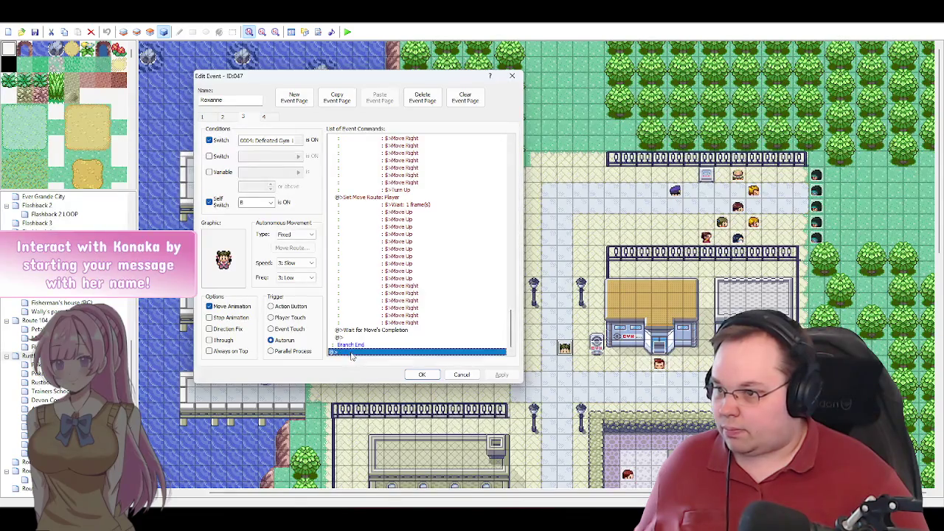
pyautogui.doubleClick(432, 341)
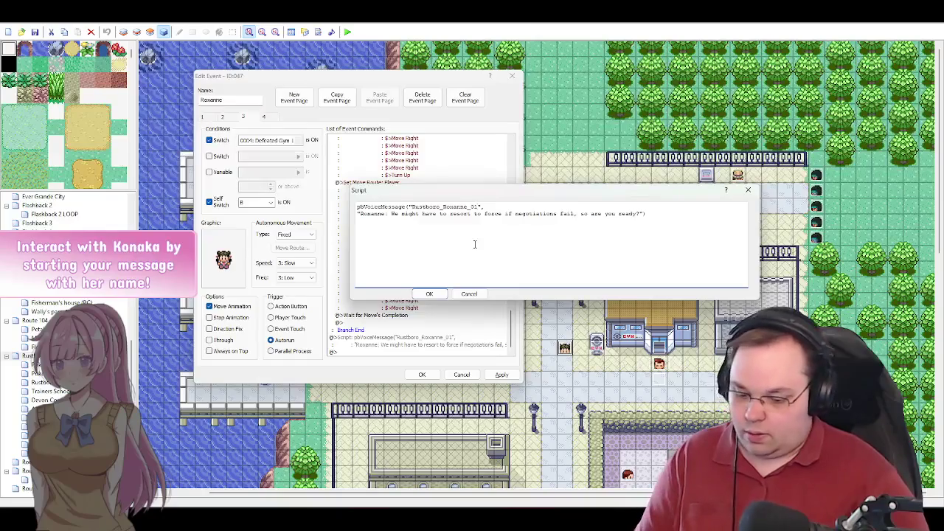
pyautogui.write('2')
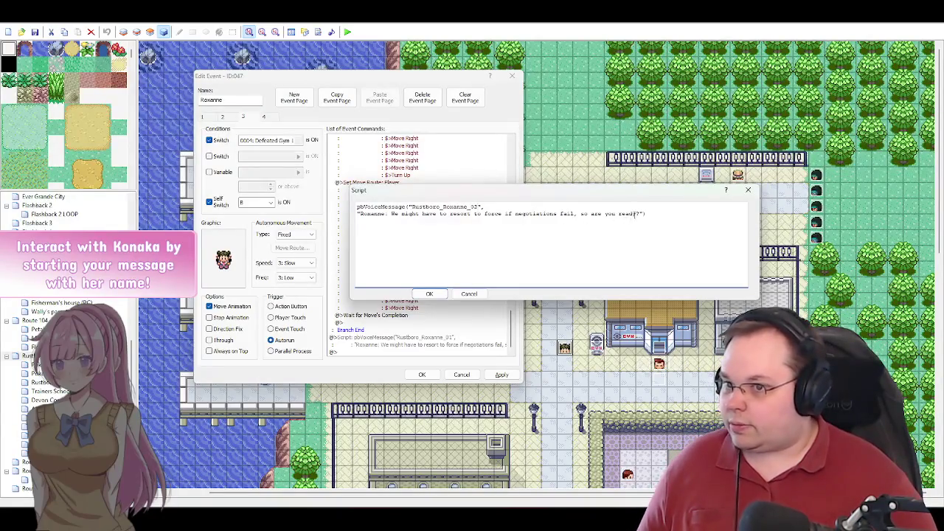
pyautogui.moveTo(639, 213); pyautogui.dragTo(364, 219)
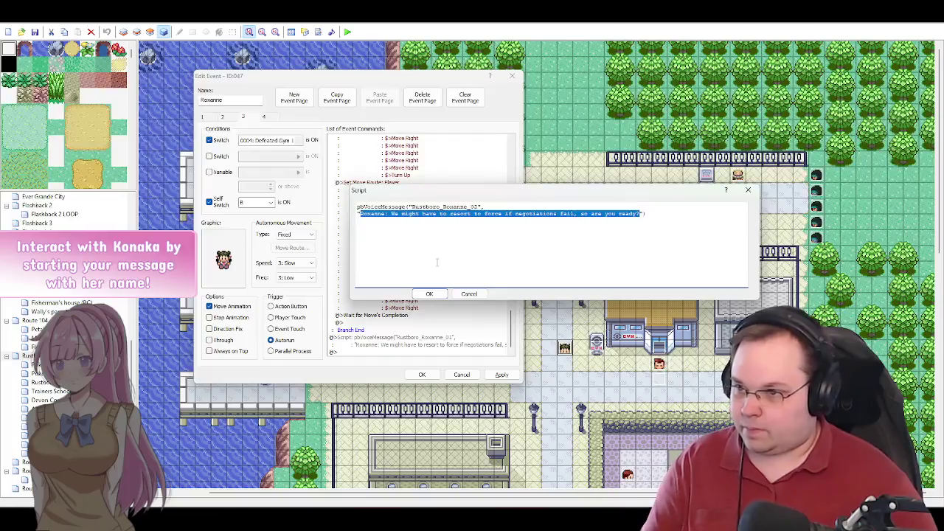
pyautogui.press('Delete')
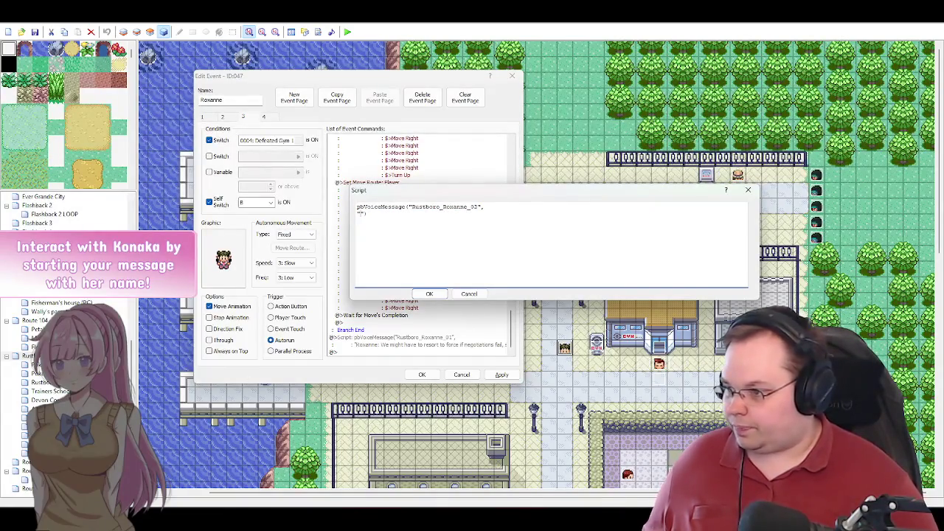
pyautogui.click(111, 525)
pyautogui.click(177, 461)
# Step: Copy "What's the situation here?" from the Google Doc into the Script dialog
pyautogui.scroll(3, 478, 298)
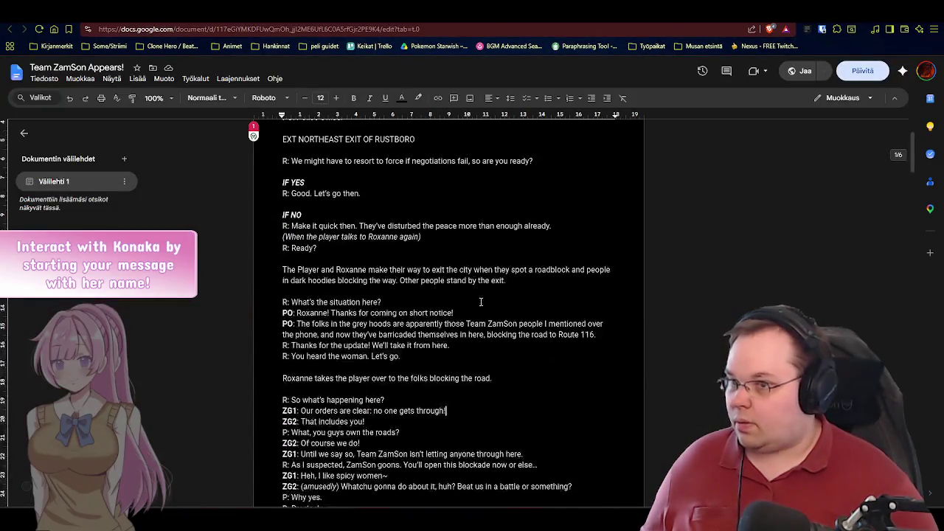
pyautogui.scroll(-1, 398, 202)
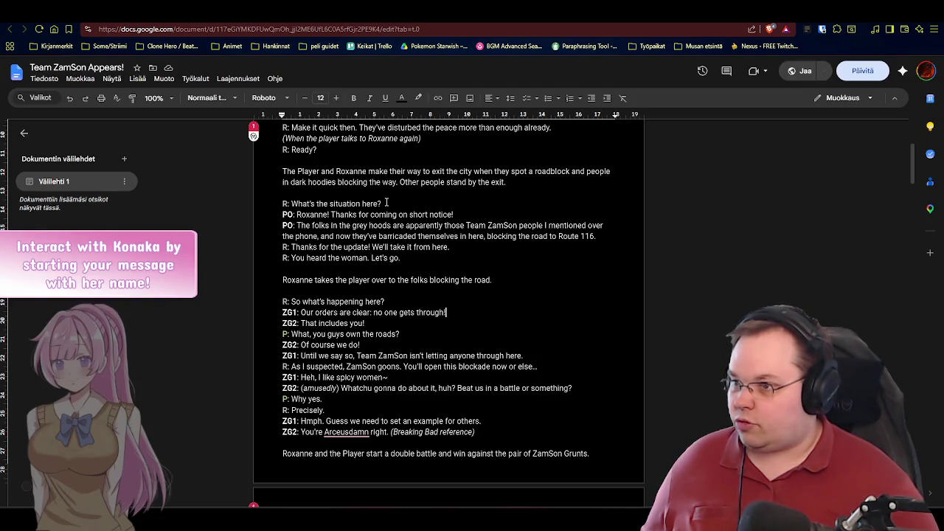
pyautogui.moveTo(382, 203); pyautogui.dragTo(292, 204)
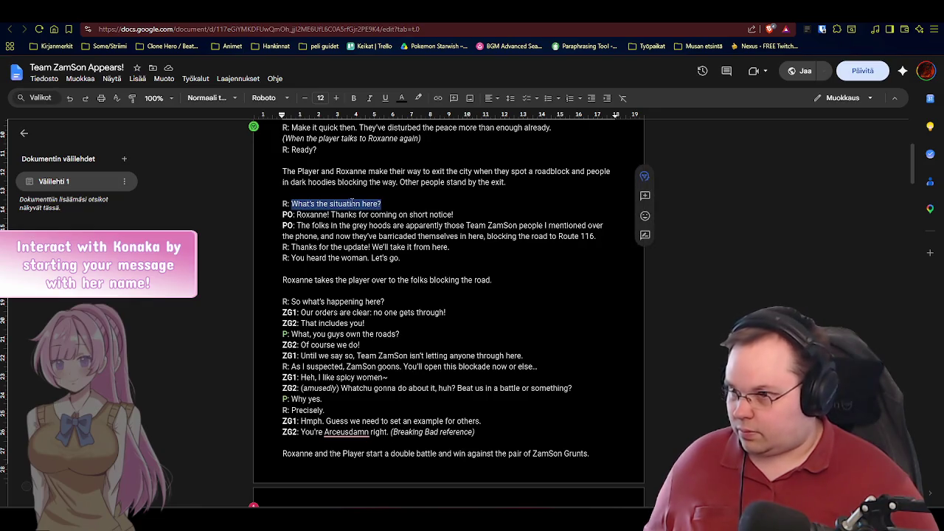
pyautogui.hotkey('ctrl', 'c')
pyautogui.hotkey('alt', 'Tab')
pyautogui.hotkey('ctrl', 'v')
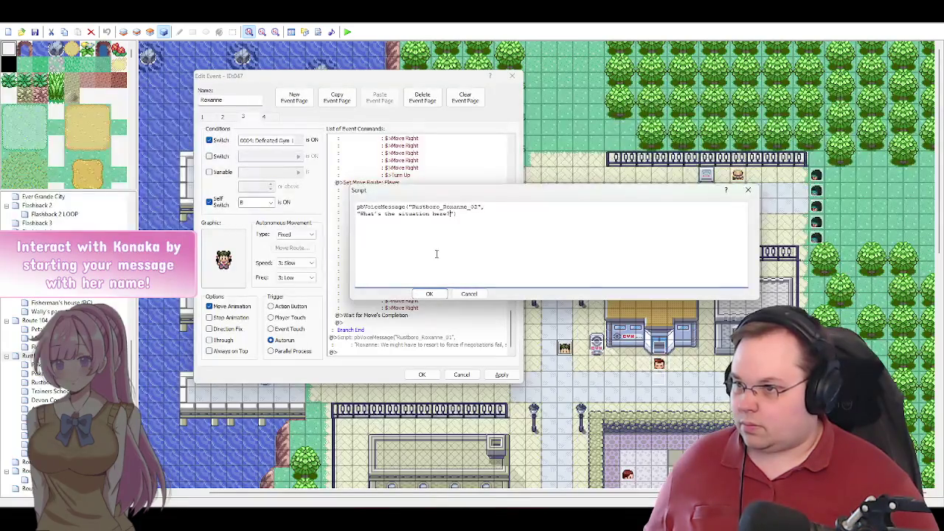
# Step: Join the pasted line onto the first script line and confirm the voice message
pyautogui.click(359, 213)
pyautogui.press('BackSpace')
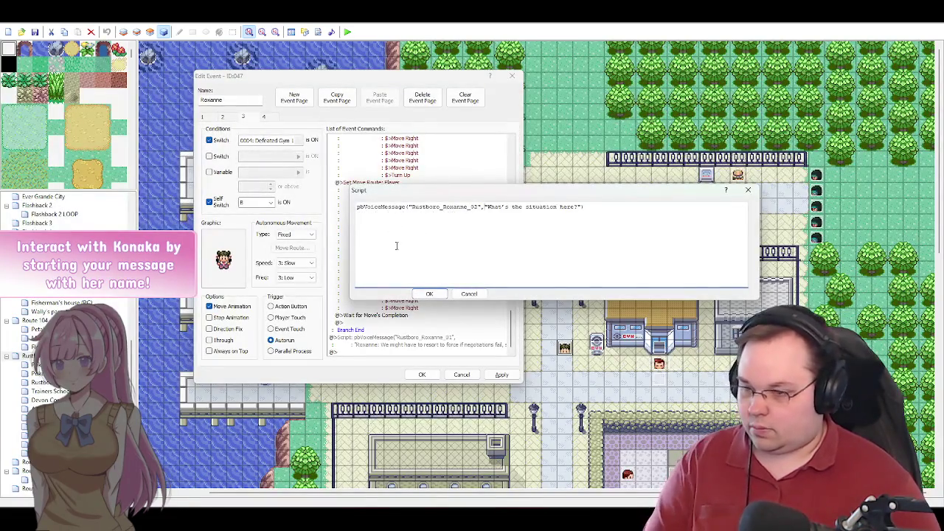
pyautogui.click(434, 294)
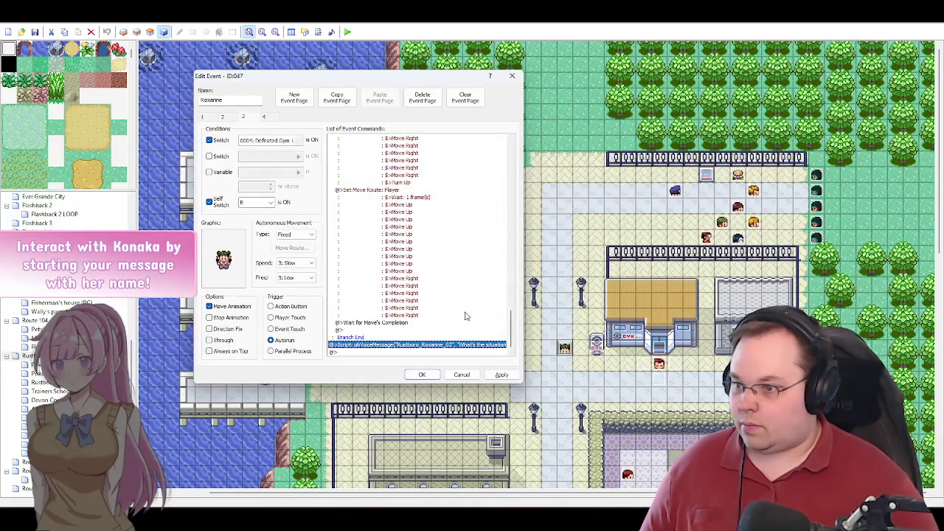
# Step: Add a Set Move Route making 046: Police Officer Turn Down
pyautogui.doubleClick(361, 351)
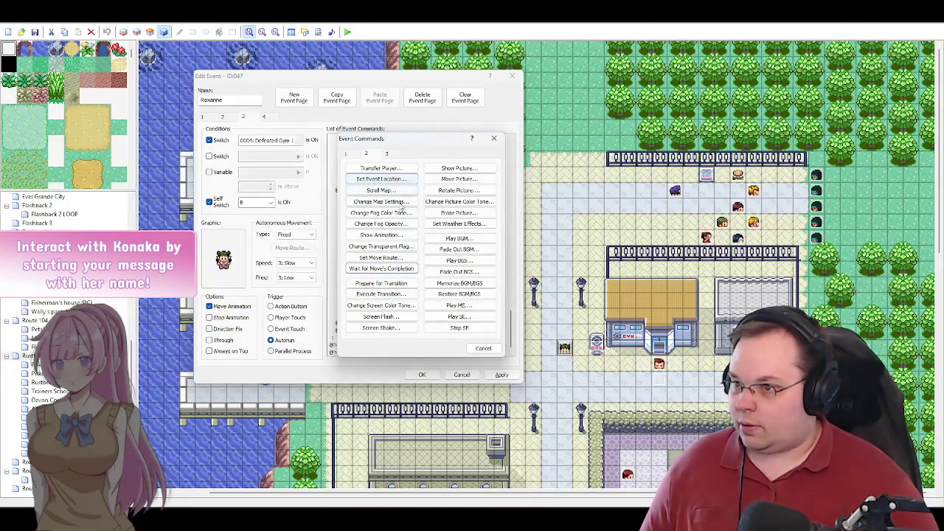
pyautogui.click(383, 262)
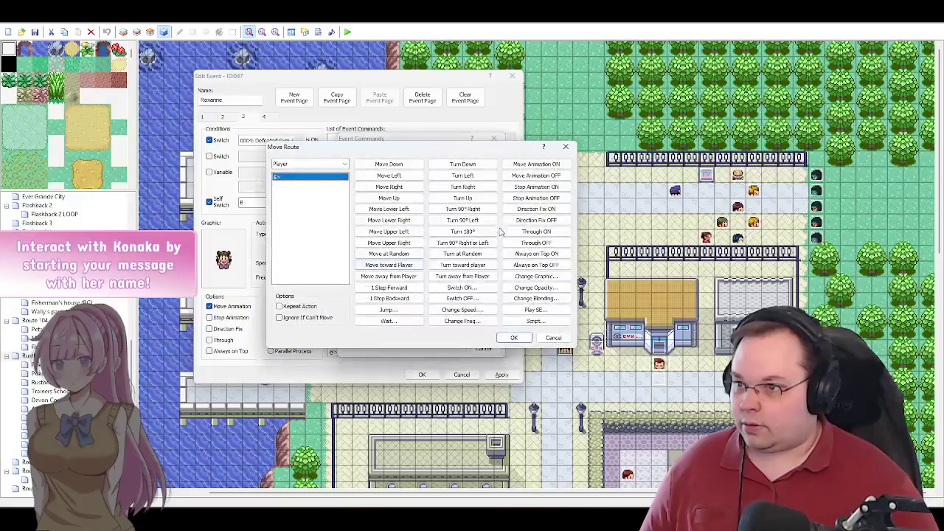
pyautogui.click(325, 166)
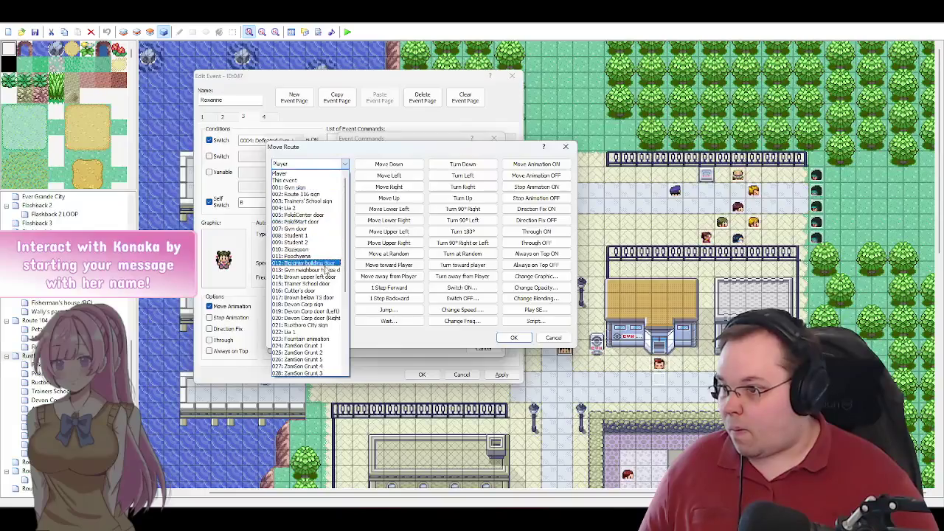
pyautogui.scroll(-7, 319, 308)
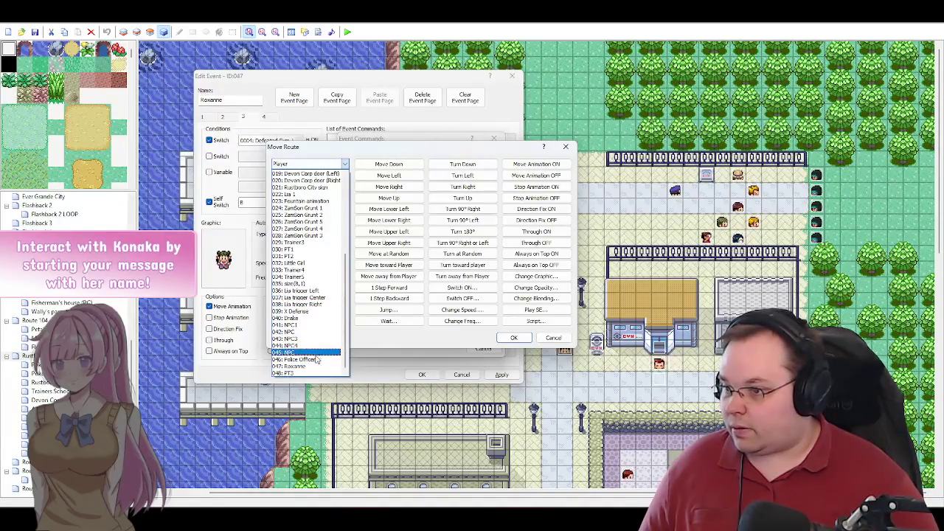
pyautogui.click(313, 359)
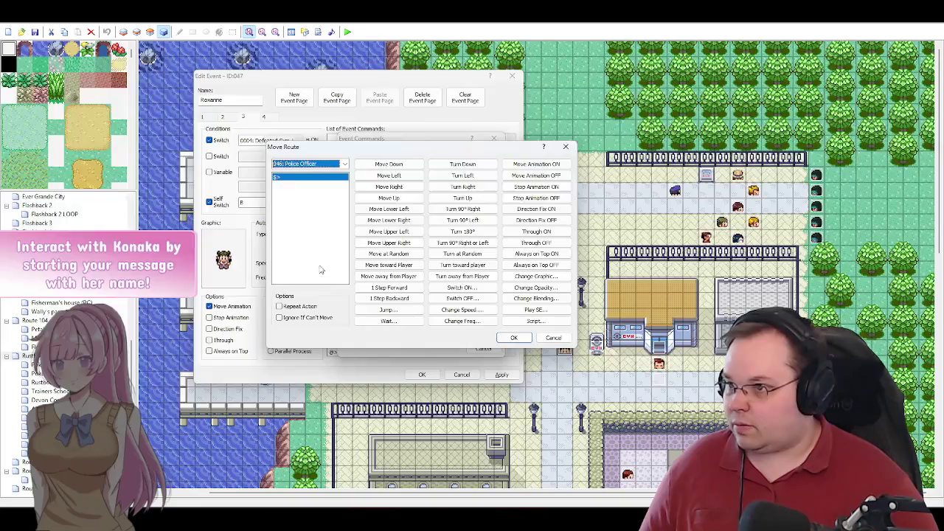
pyautogui.click(472, 166)
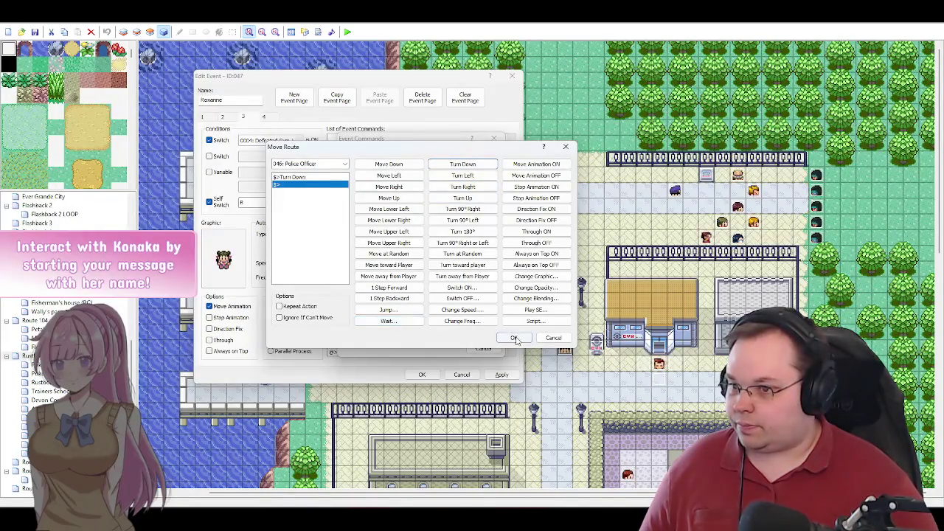
pyautogui.click(513, 337)
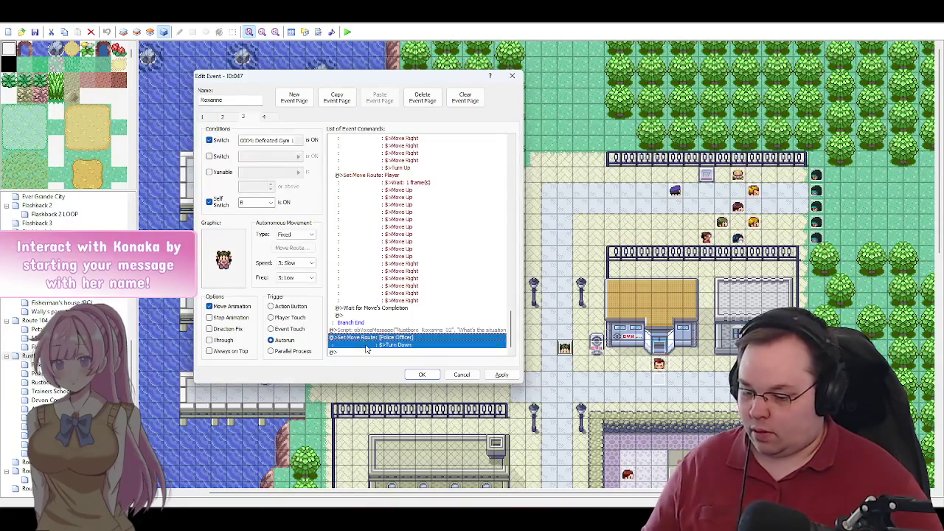
pyautogui.doubleClick(361, 352)
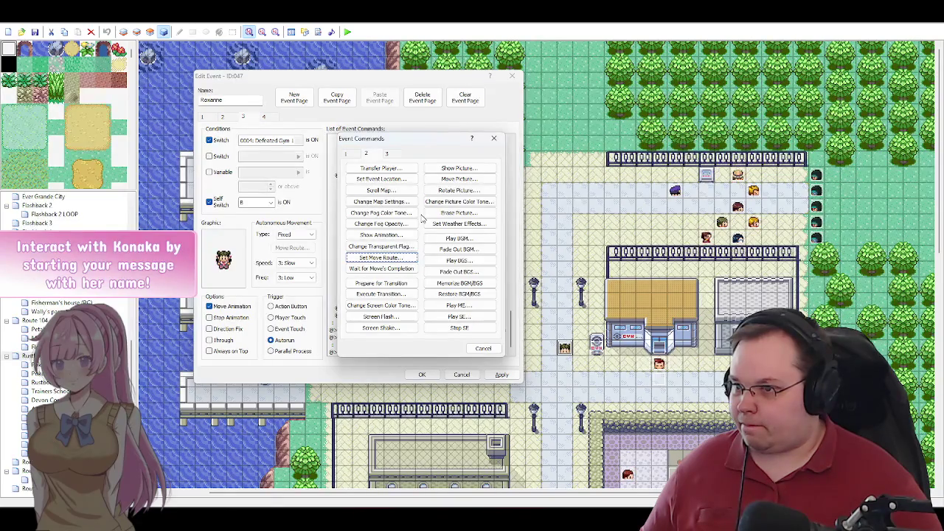
pyautogui.click(398, 234)
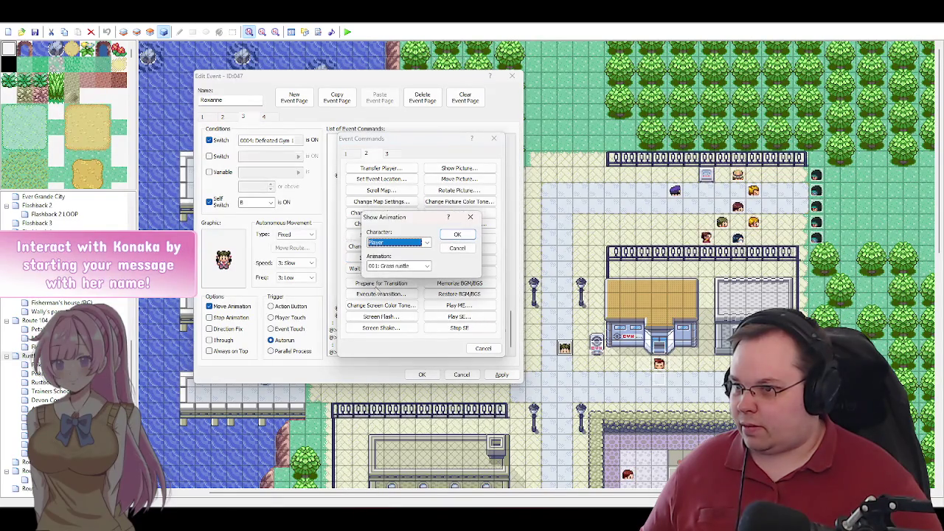
# Step: Play animation 003: Exclaim bubble on character 046: Police Officer
pyautogui.click(426, 244)
pyautogui.scroll(-1, 415, 331)
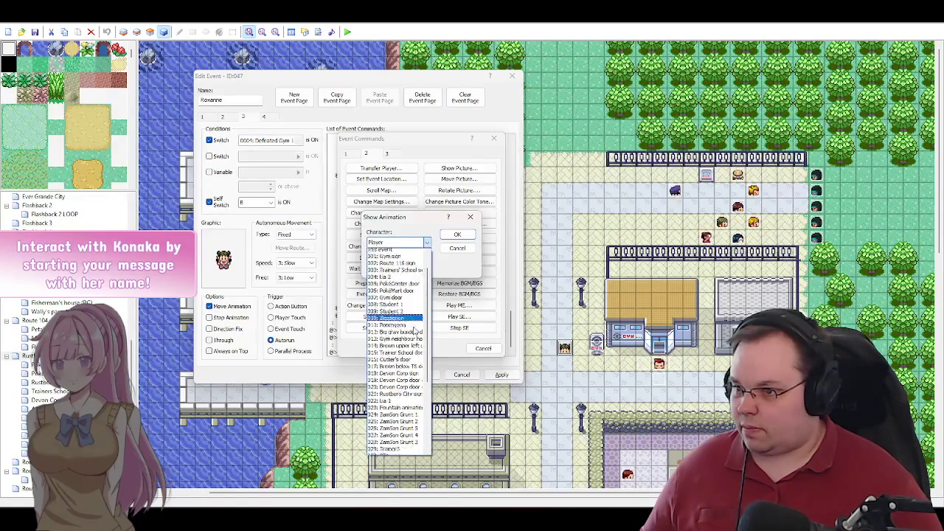
pyautogui.scroll(-5, 415, 330)
pyautogui.click(408, 408)
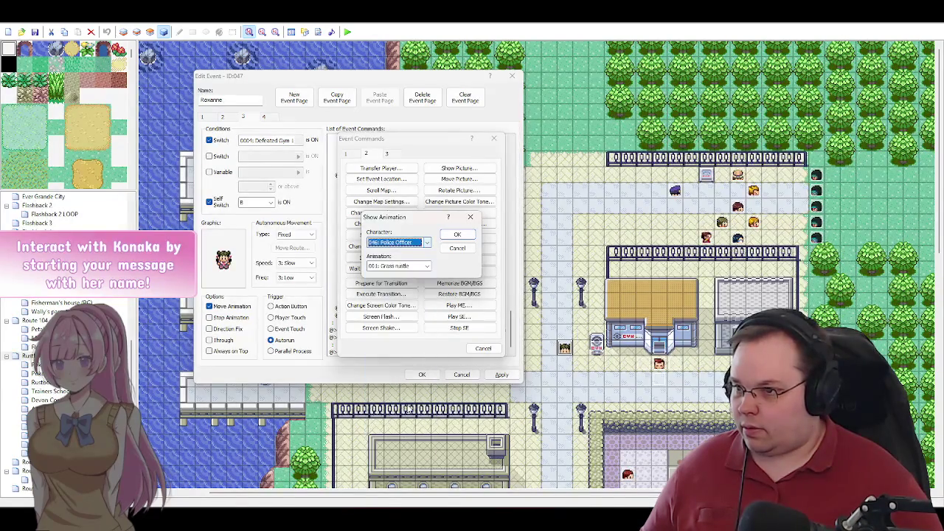
pyautogui.click(426, 266)
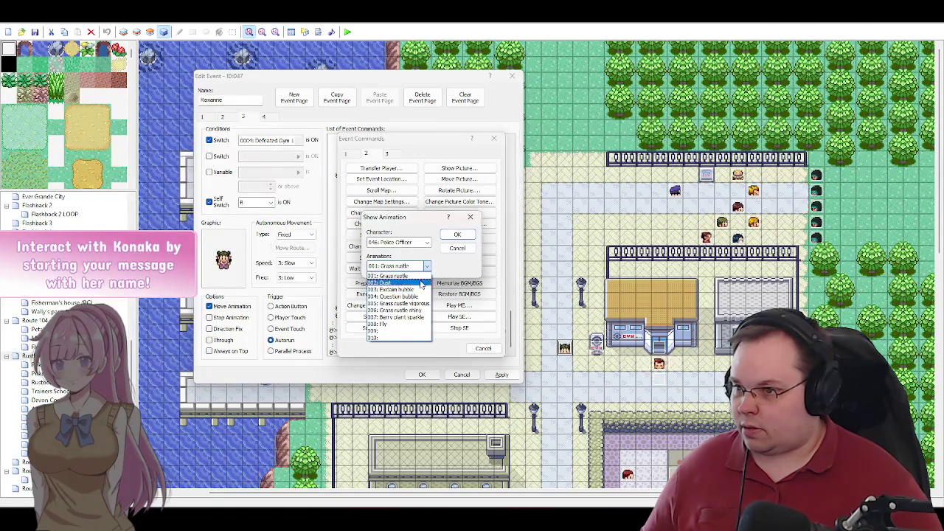
pyautogui.click(417, 289)
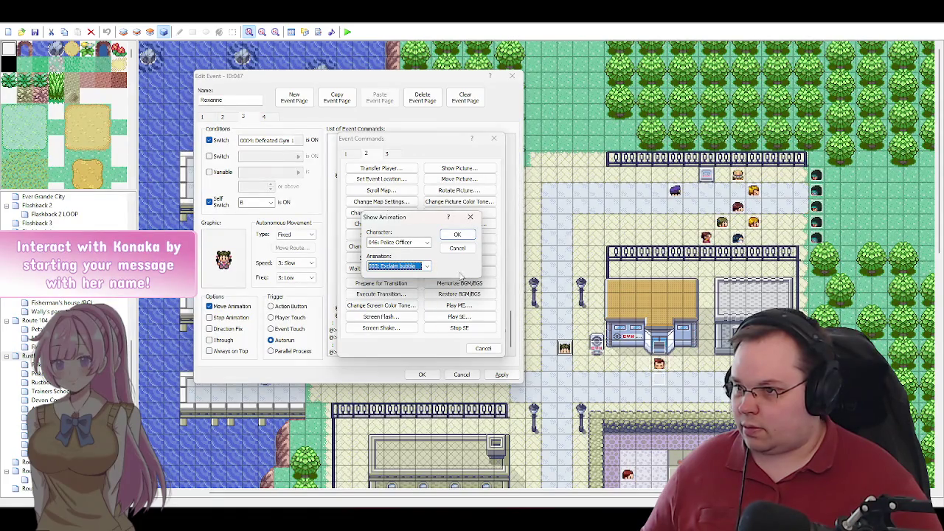
pyautogui.click(458, 235)
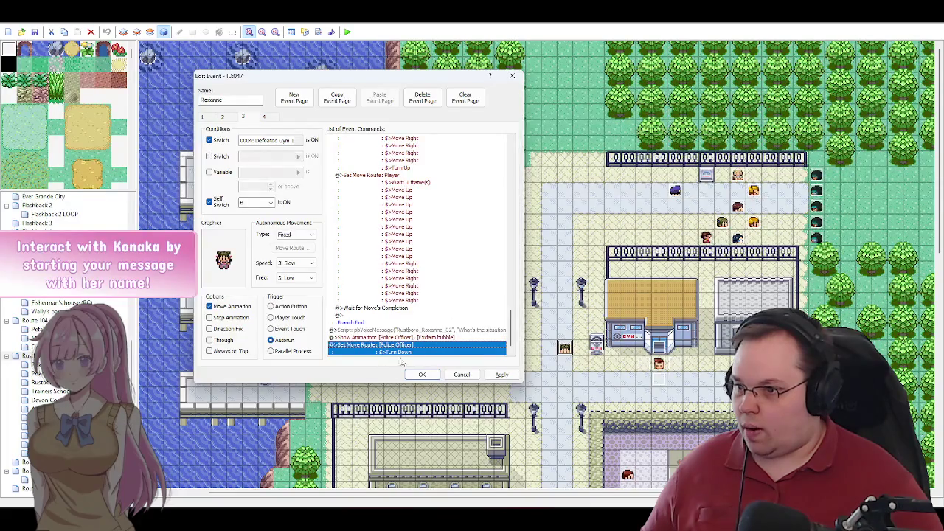
pyautogui.scroll(-1, 426, 343)
# Step: Add a Wait command of 8 frames
pyautogui.click(380, 353)
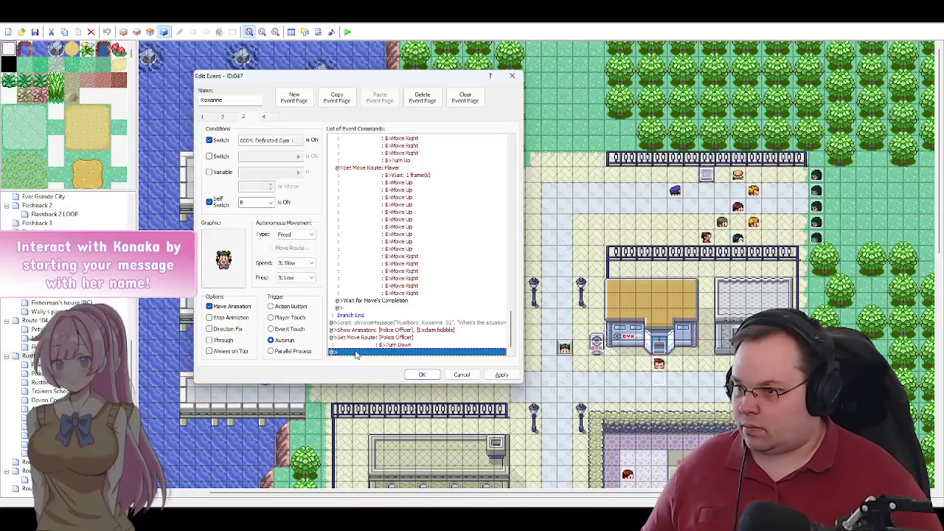
pyautogui.doubleClick(357, 353)
pyautogui.click(346, 153)
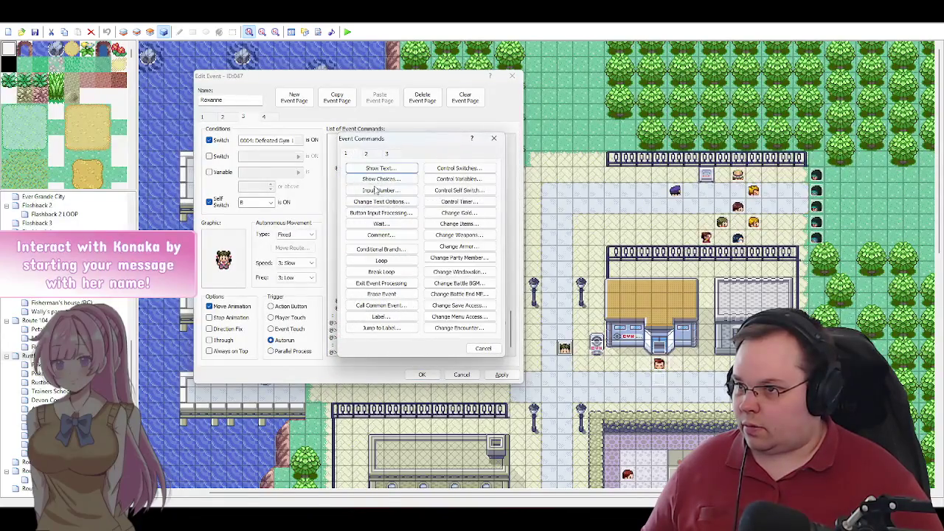
pyautogui.click(393, 224)
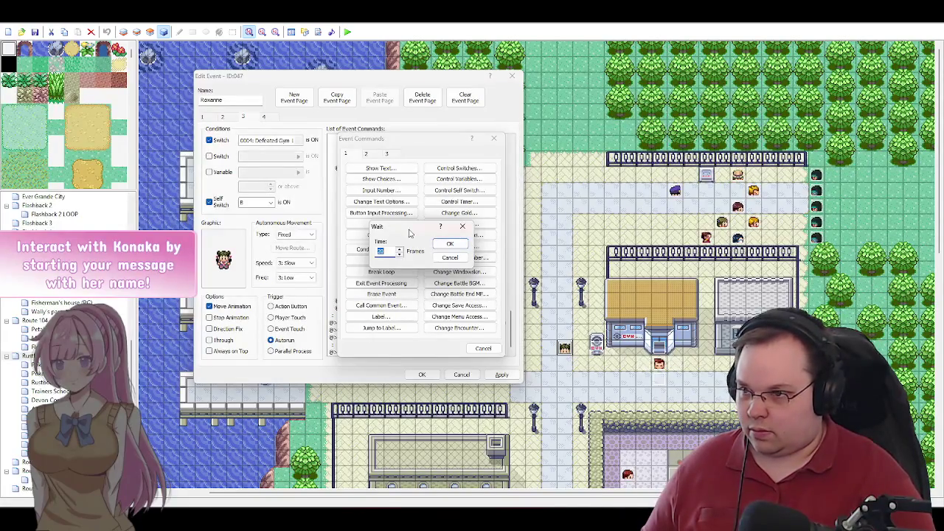
pyautogui.write('8')
pyautogui.press('Return')
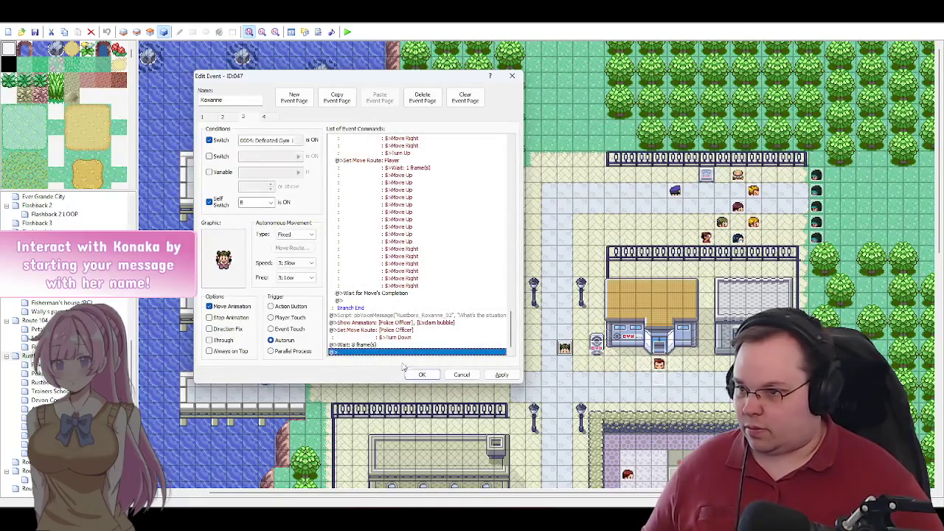
# Step: Move the 8-frame Wait to just after the Police Officer's Turn Down route
pyautogui.click(369, 345)
pyautogui.press('Delete')
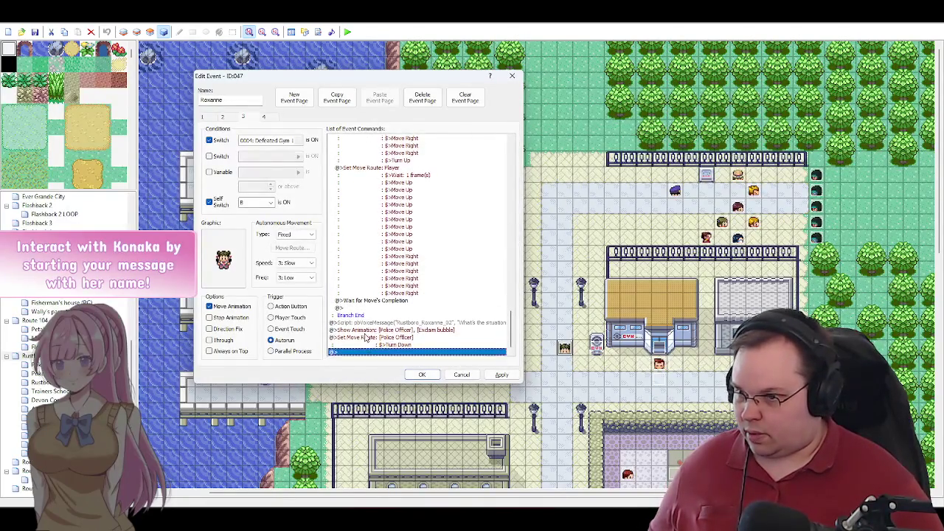
pyautogui.click(366, 337)
pyautogui.hotkey('ctrl', 'v')
pyautogui.click(359, 354)
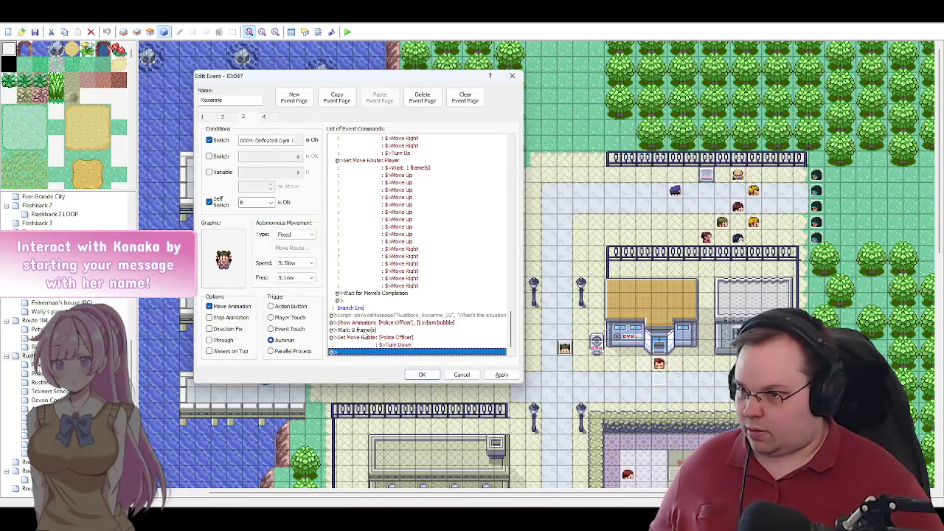
pyautogui.click(365, 330)
pyautogui.hotkey('ctrl', 'x')
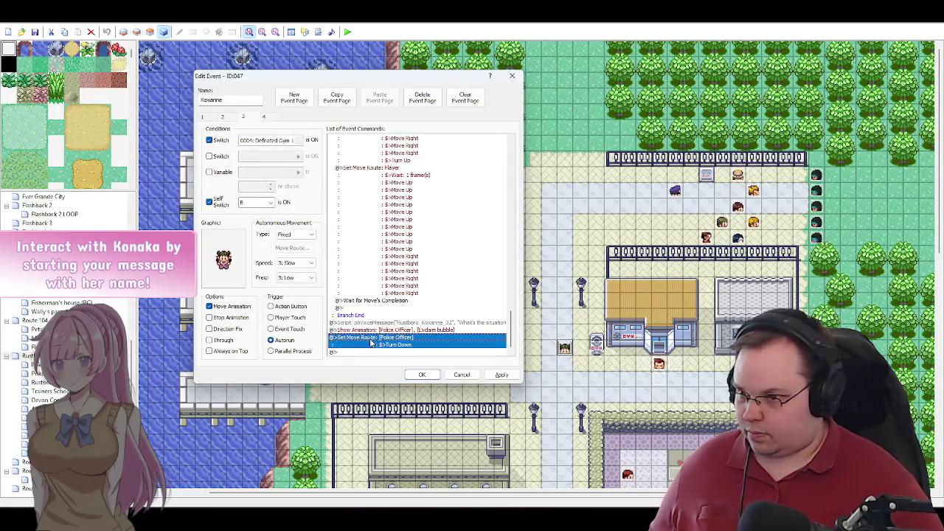
pyautogui.click(358, 354)
pyautogui.hotkey('ctrl', 'v')
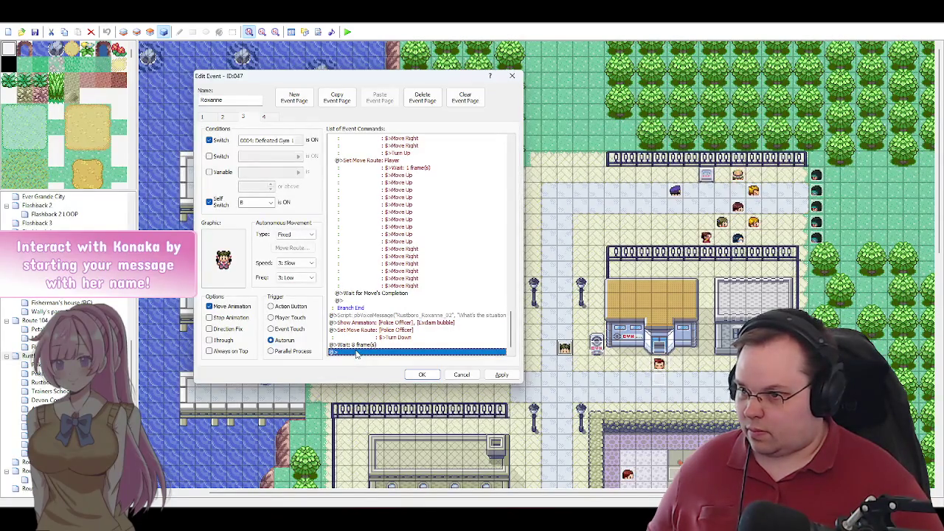
# Step: Paste a copy of the voice script, rename it Rustboro_PO_01 and start its message with 'Officer:'
pyautogui.hotkey('ctrl', 'v')
pyautogui.doubleClick(358, 345)
pyautogui.doubleClick(447, 207)
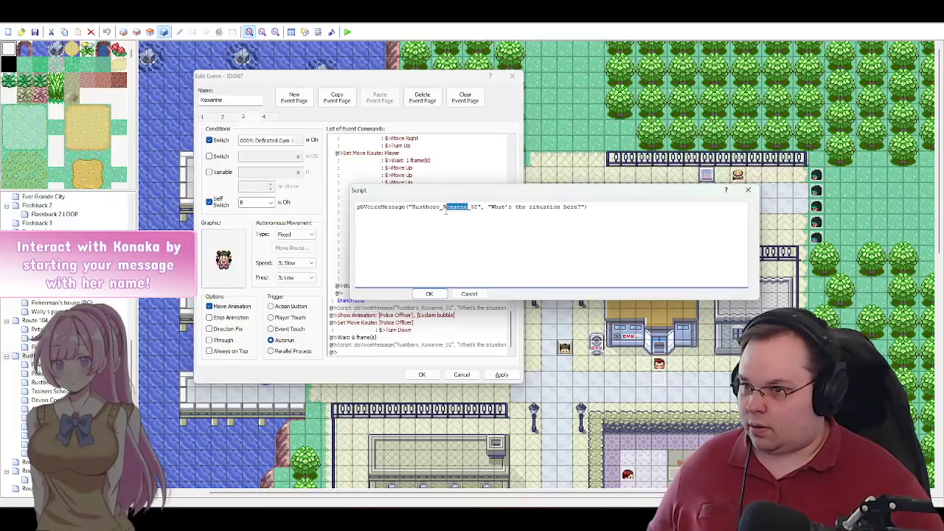
pyautogui.write('PD')
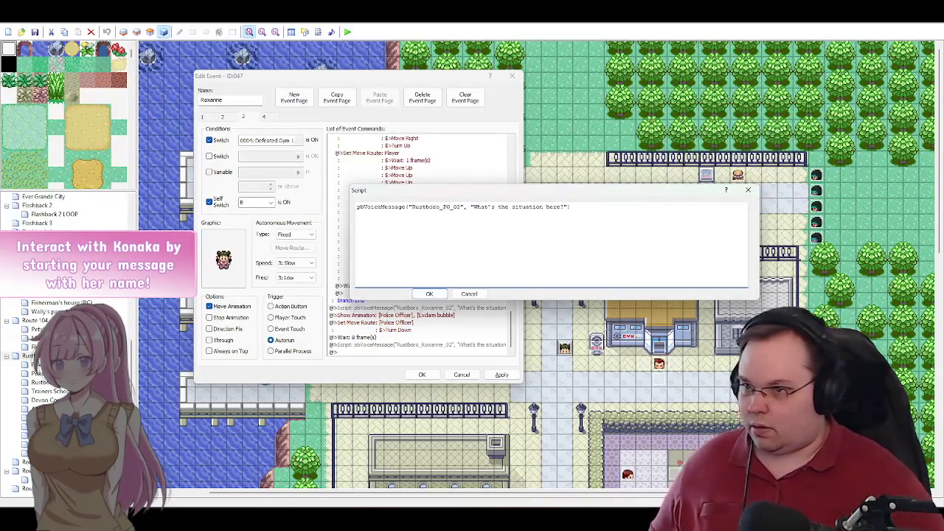
pyautogui.press('BackSpace')
pyautogui.write('1')
pyautogui.moveTo(565, 208); pyautogui.dragTo(476, 208)
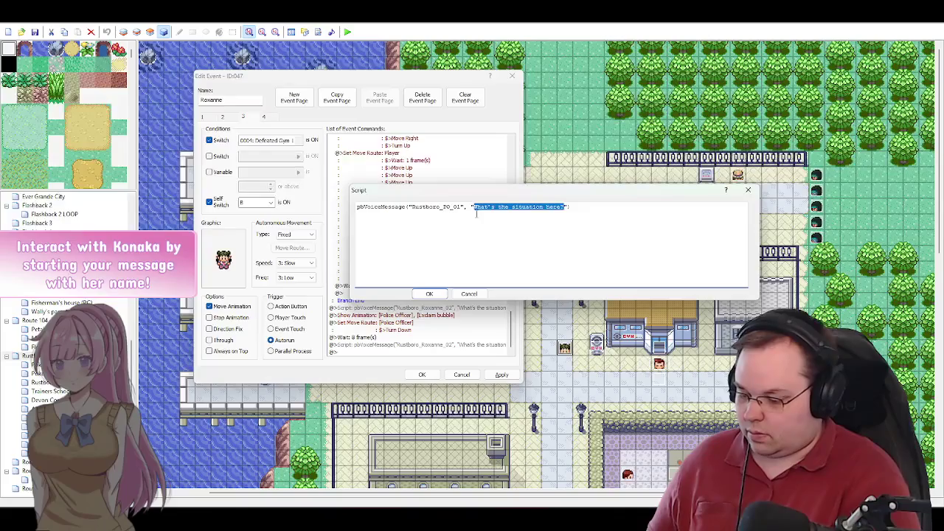
pyautogui.write('Officer:')
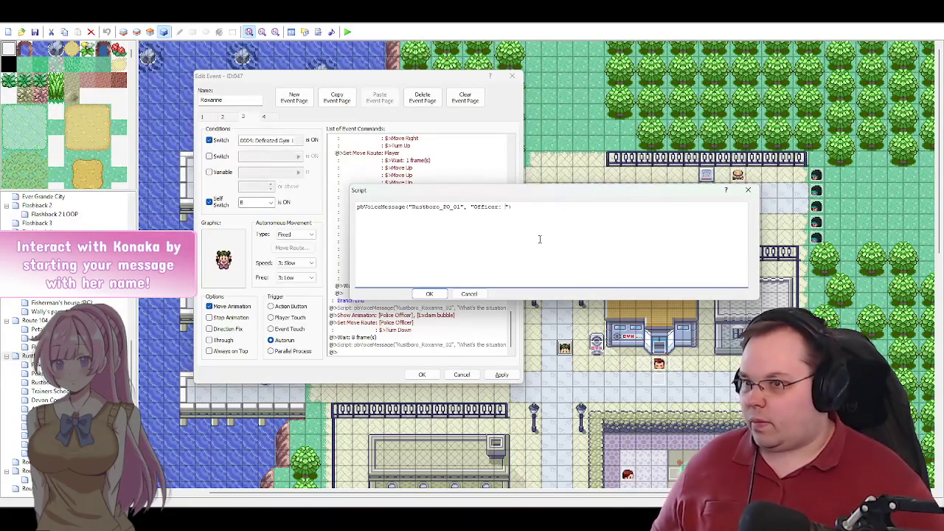
# Step: Copy the officer's line 'Roxanne! Thanks for coming on short notice!' from Google Docs into the script
pyautogui.hotkey('alt', 'Tab')
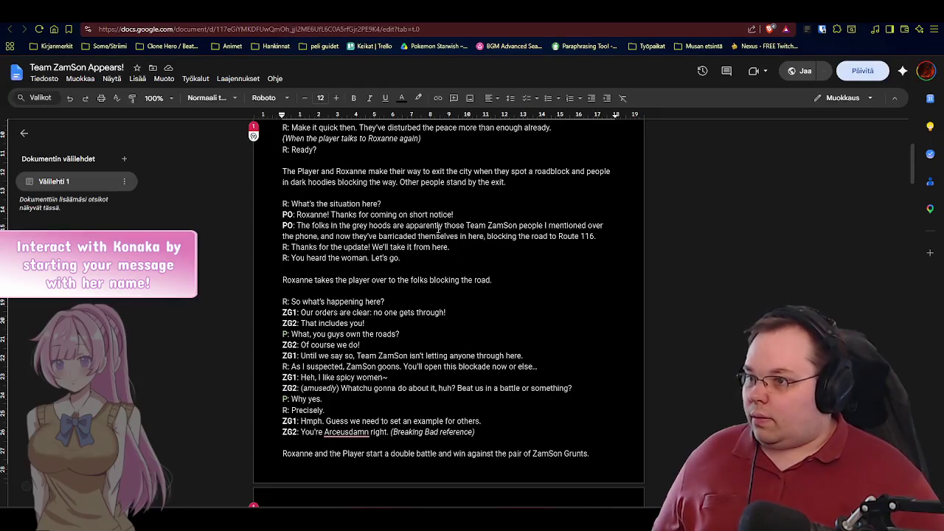
pyautogui.moveTo(459, 214); pyautogui.dragTo(297, 215)
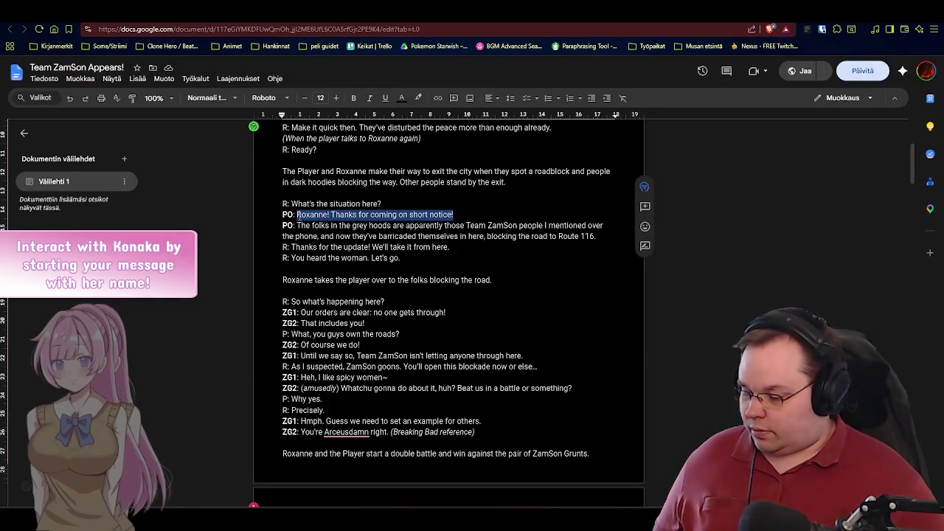
pyautogui.hotkey('alt', 'Tab')
pyautogui.hotkey('ctrl', 'v')
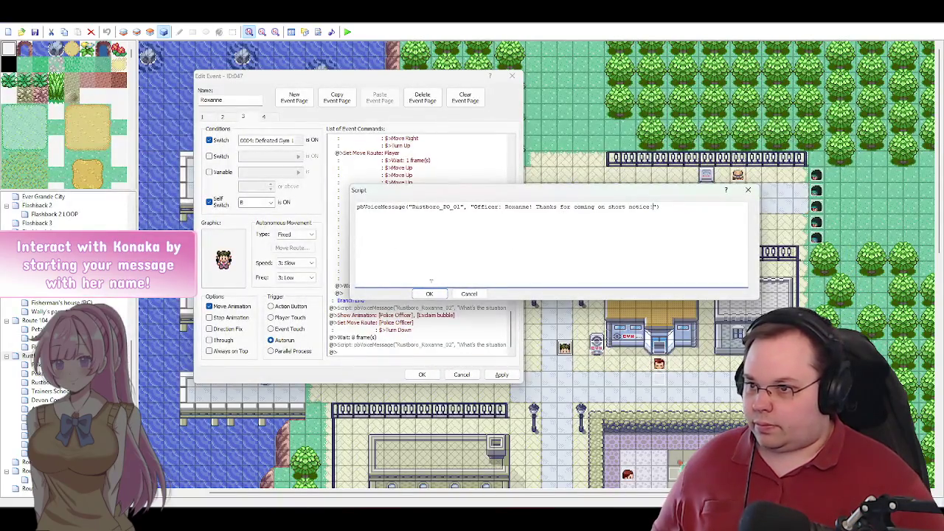
# Step: Save the officer's voice script and add a move route turning 046: Police Officer right
pyautogui.click(430, 294)
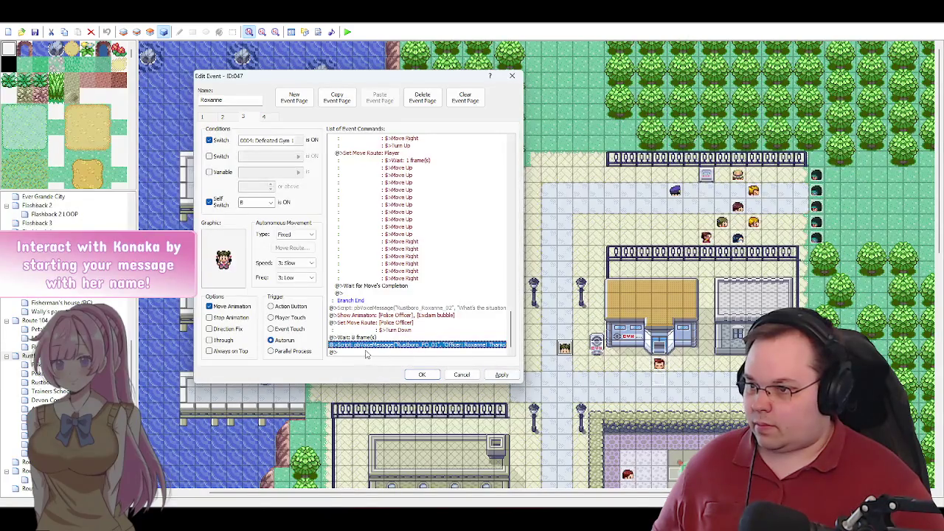
pyautogui.doubleClick(357, 352)
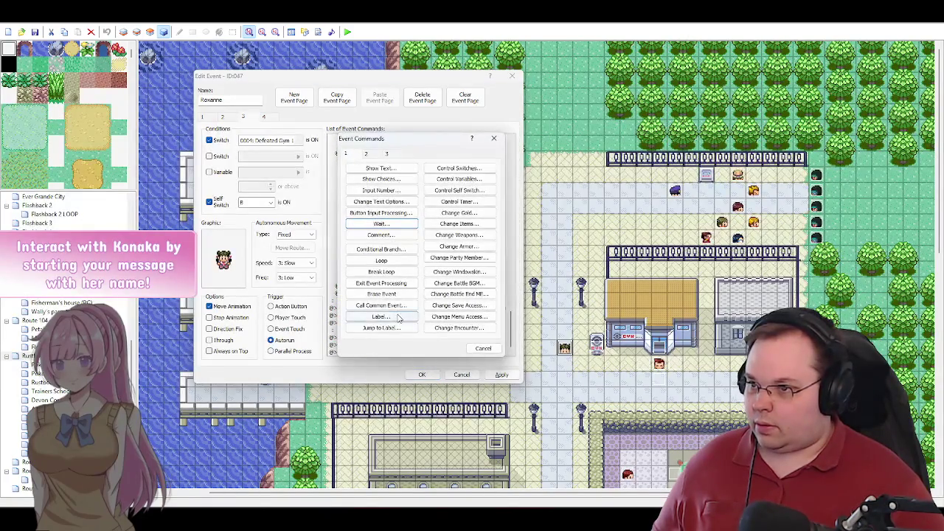
pyautogui.click(375, 157)
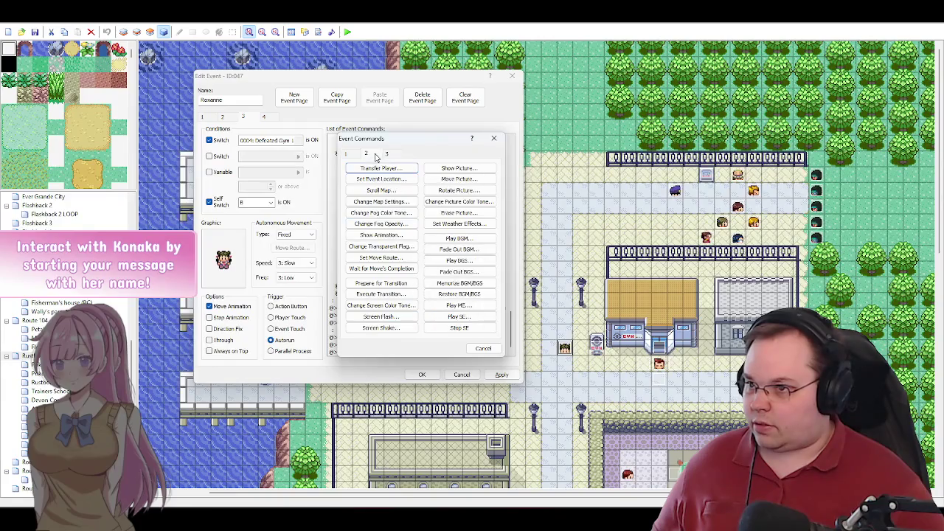
pyautogui.click(385, 258)
pyautogui.click(335, 164)
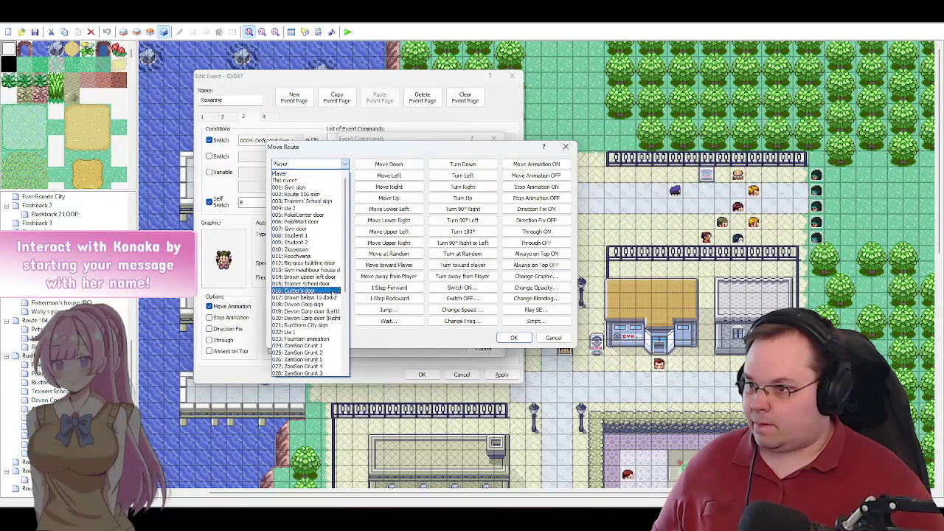
pyautogui.scroll(-6, 325, 295)
pyautogui.click(313, 360)
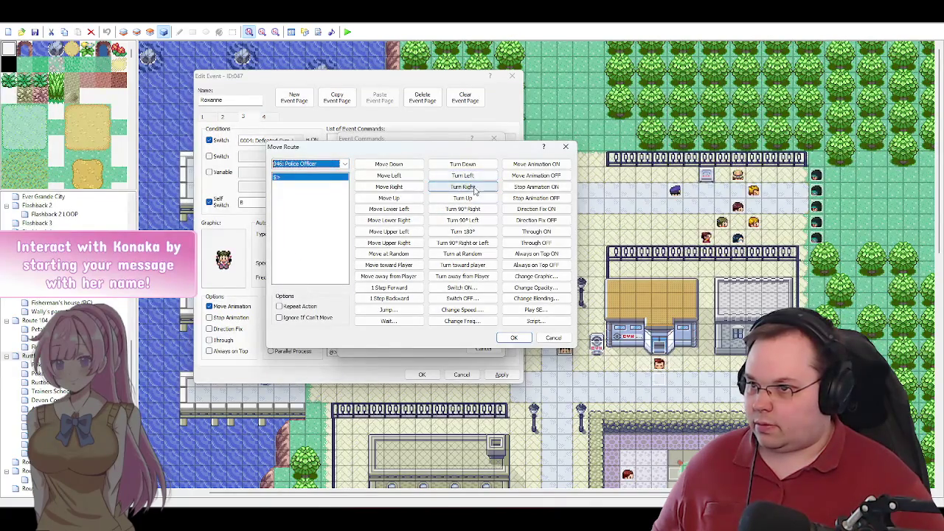
pyautogui.click(472, 187)
pyautogui.click(514, 338)
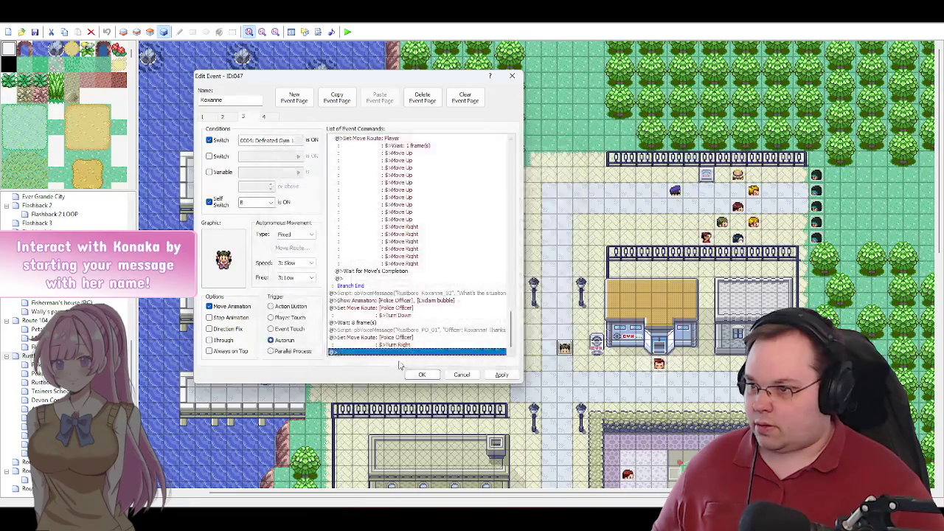
# Step: Add a Turn Right move route for this event (Roxanne), then select the Rustboro_PO_01 command
pyautogui.doubleClick(378, 355)
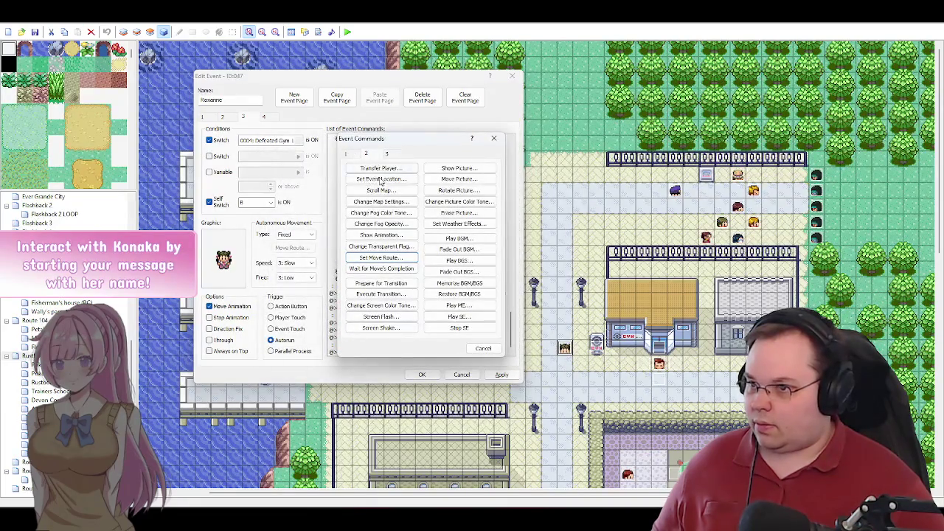
pyautogui.click(380, 257)
pyautogui.click(334, 164)
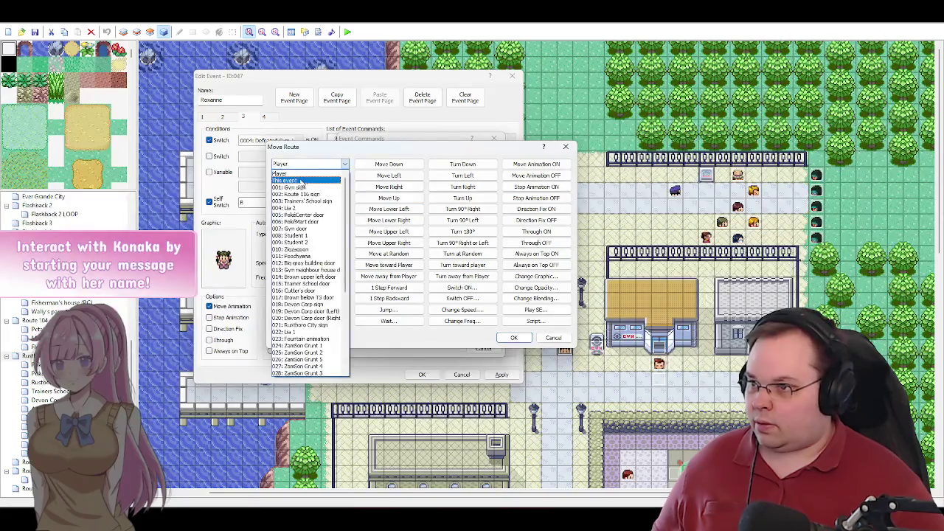
pyautogui.click(303, 176)
pyautogui.click(478, 186)
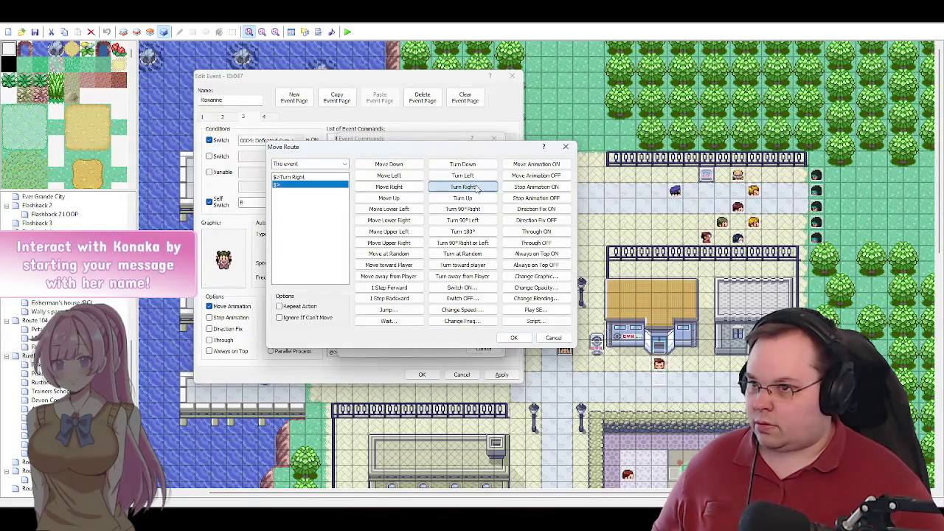
pyautogui.click(514, 338)
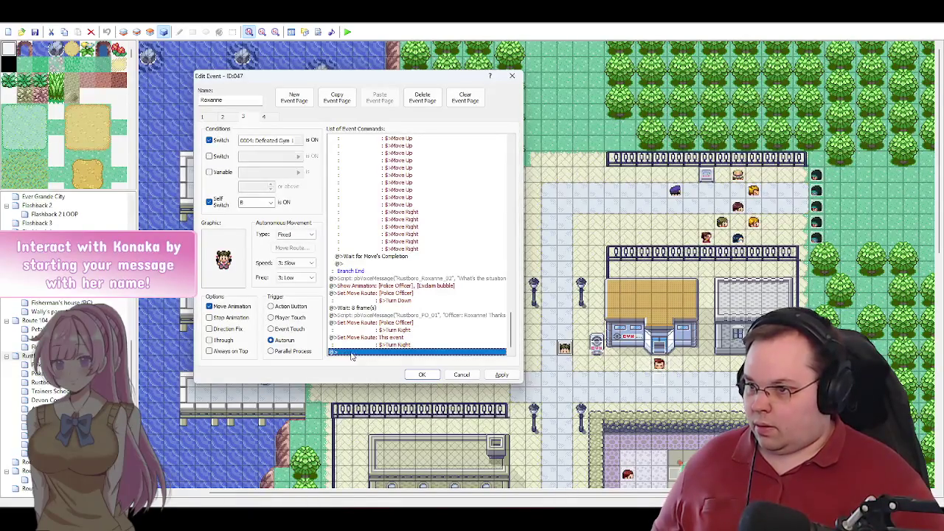
pyautogui.click(426, 316)
# Step: Paste the officer script at the list end, renumber it Rustboro_PO_02, and clear its message onto a new line
pyautogui.click(396, 352)
pyautogui.hotkey('ctrl', 'v')
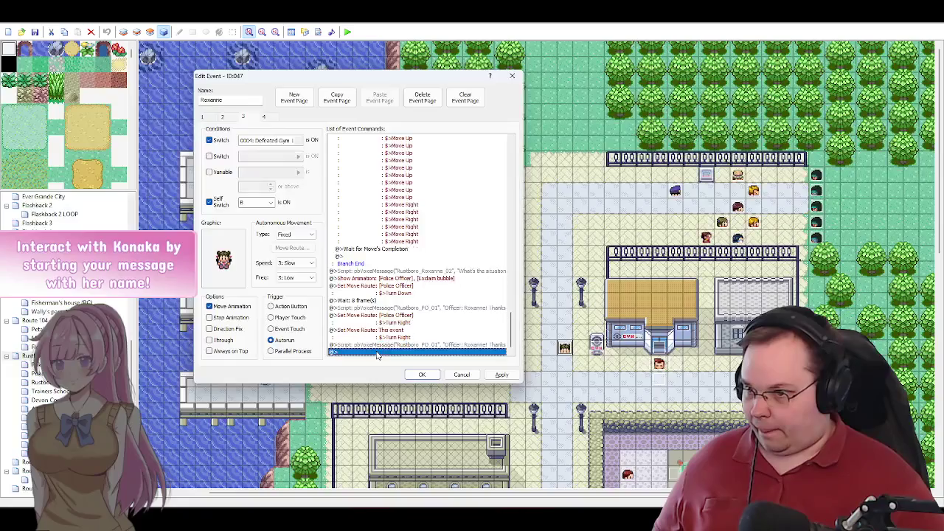
pyautogui.doubleClick(403, 345)
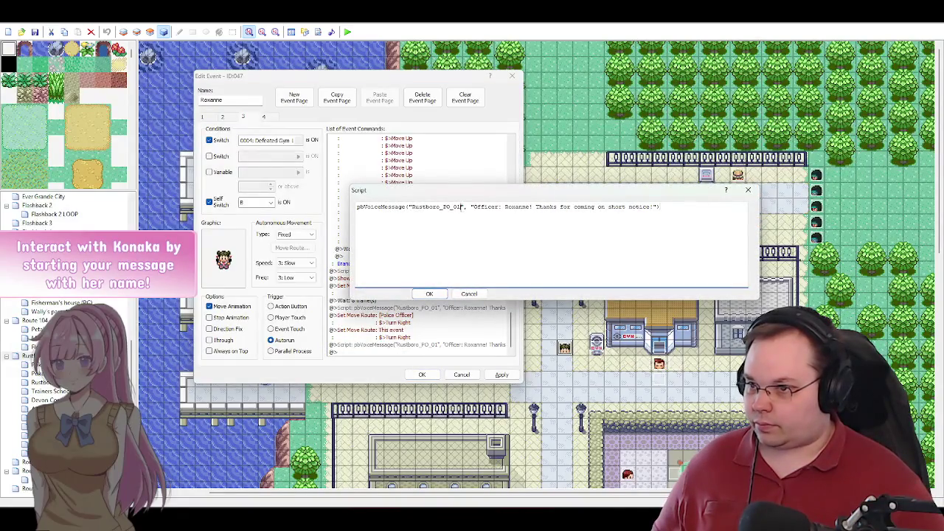
pyautogui.click(463, 207)
pyautogui.press('BackSpace')
pyautogui.write('2')
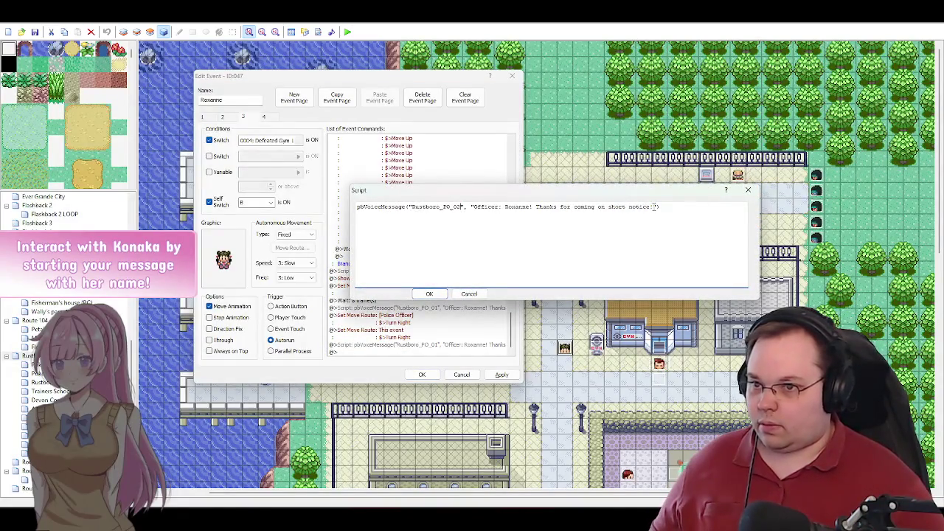
pyautogui.moveTo(654, 206); pyautogui.dragTo(473, 207)
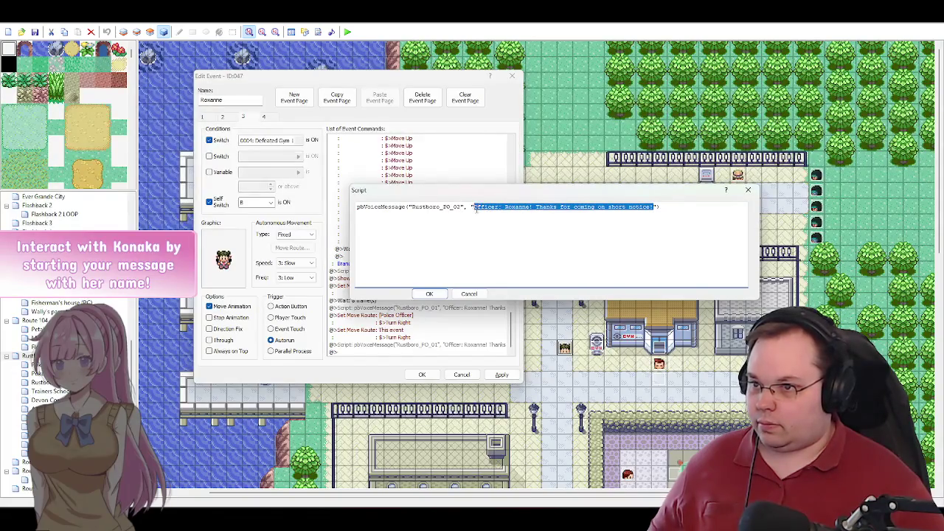
pyautogui.press('BackSpace')
pyautogui.click(468, 208)
pyautogui.press('Return')
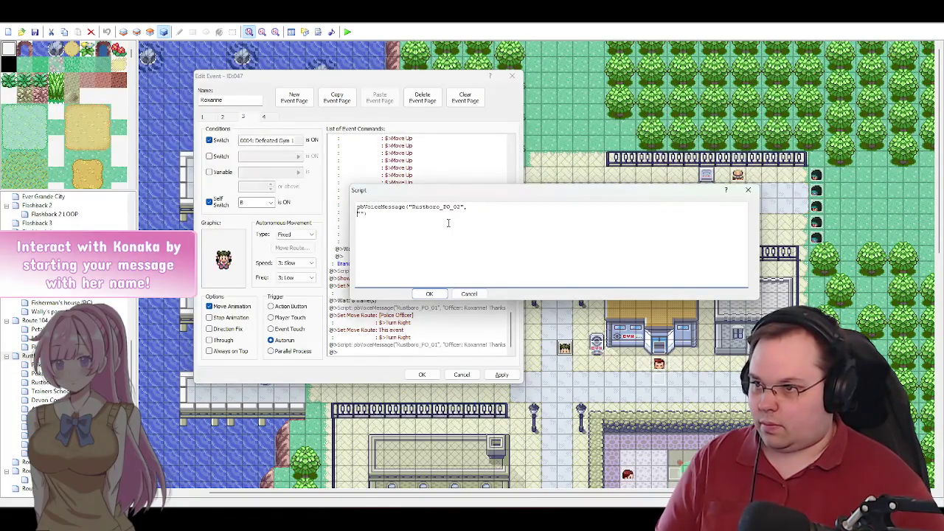
pyautogui.hotkey('alt', 'Tab')
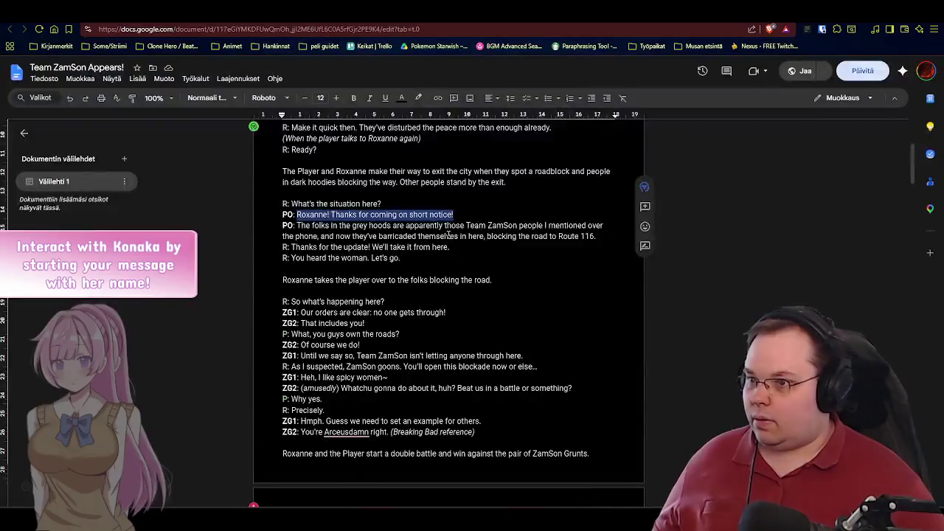
# Step: Copy the officer's 'The folks in the grey hoods…' line from Google Docs into the Rustboro_PO_02 quotes
pyautogui.moveTo(603, 236); pyautogui.dragTo(301, 227)
pyautogui.hotkey('ctrl', 'c')
pyautogui.hotkey('alt', 'Tab')
pyautogui.hotkey('ctrl', 'v')
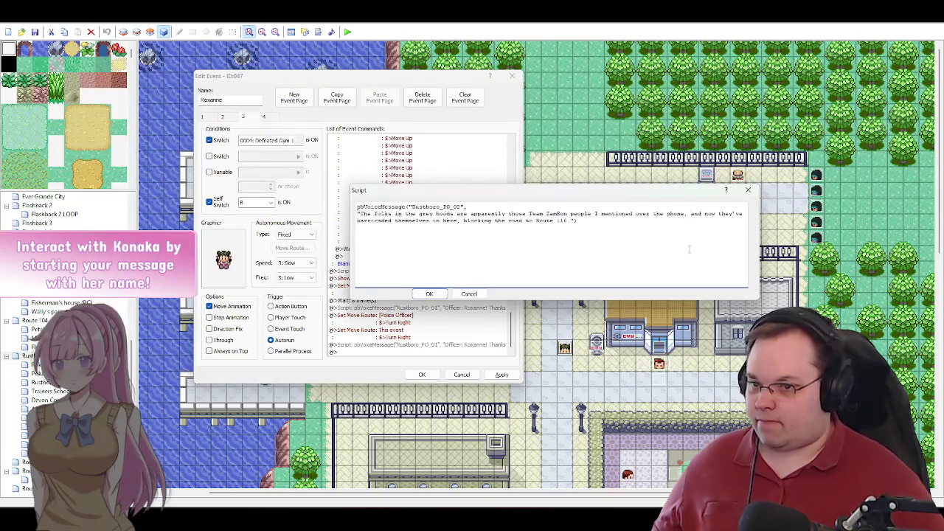
# Step: Break the Rustboro_PO_02 message onto a second line before 'and now they've barricaded'
pyautogui.press('Return')
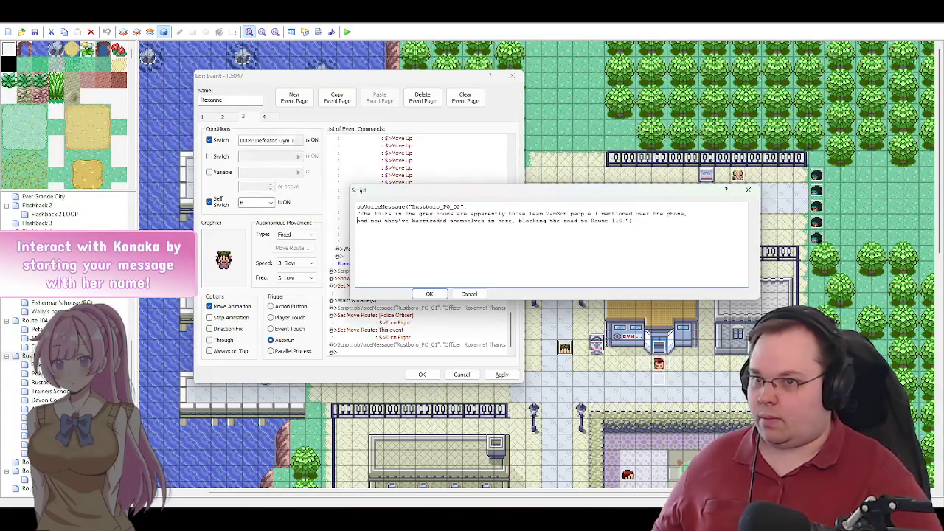
pyautogui.click(674, 257)
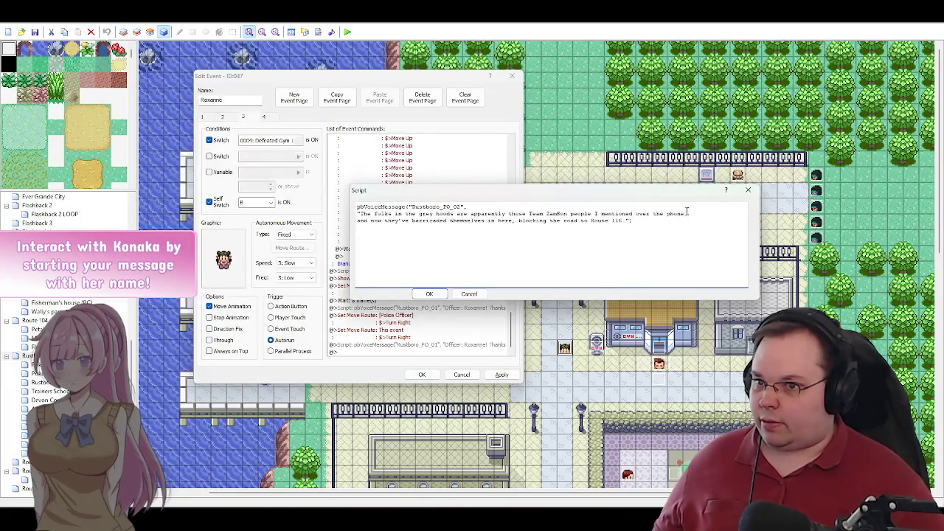
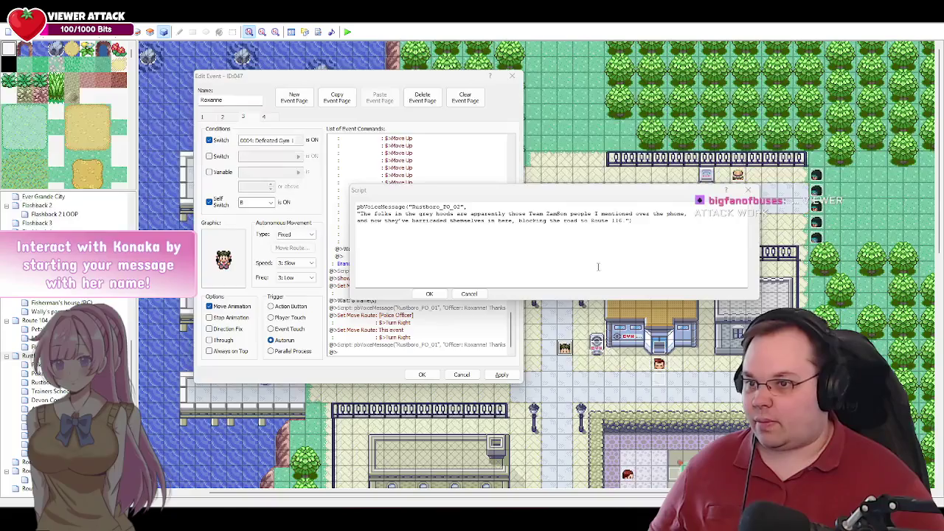
# Step: Confirm the officer's pbVoiceMessage("Rustboro_PO_02") script so it joins Roxanne's page
pyautogui.click(429, 294)
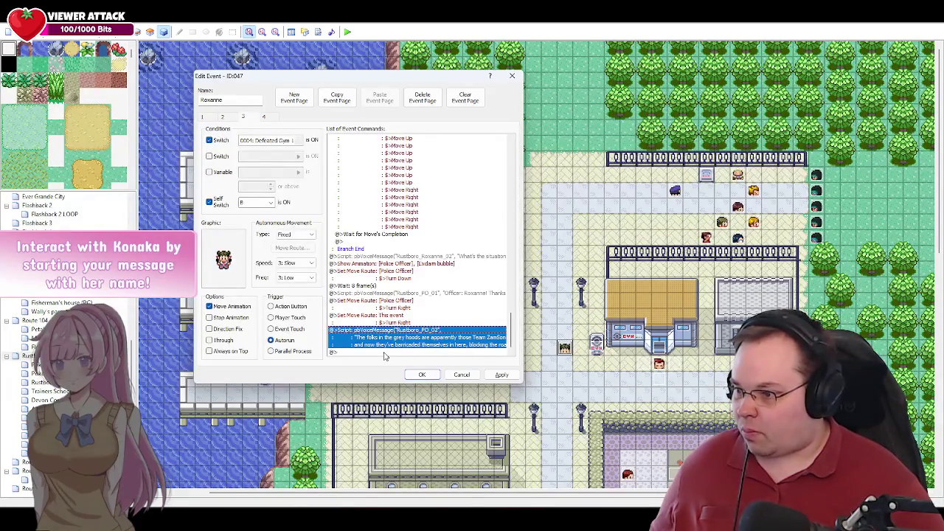
# Step: Copy Roxanne's line "Thanks for the update! We'll take it from here." from the Google Docs script
pyautogui.hotkey('alt', 'Tab')
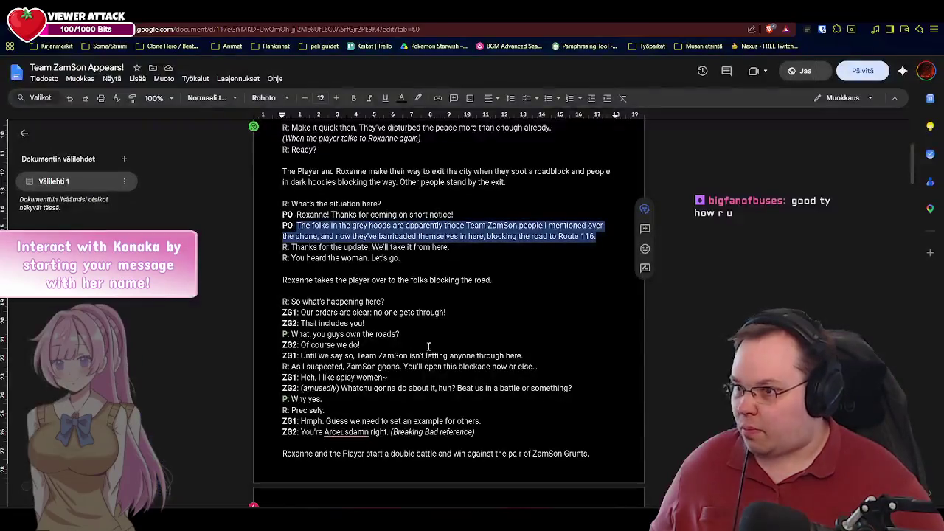
pyautogui.moveTo(461, 249); pyautogui.dragTo(291, 249)
pyautogui.hotkey('alt', 'Tab')
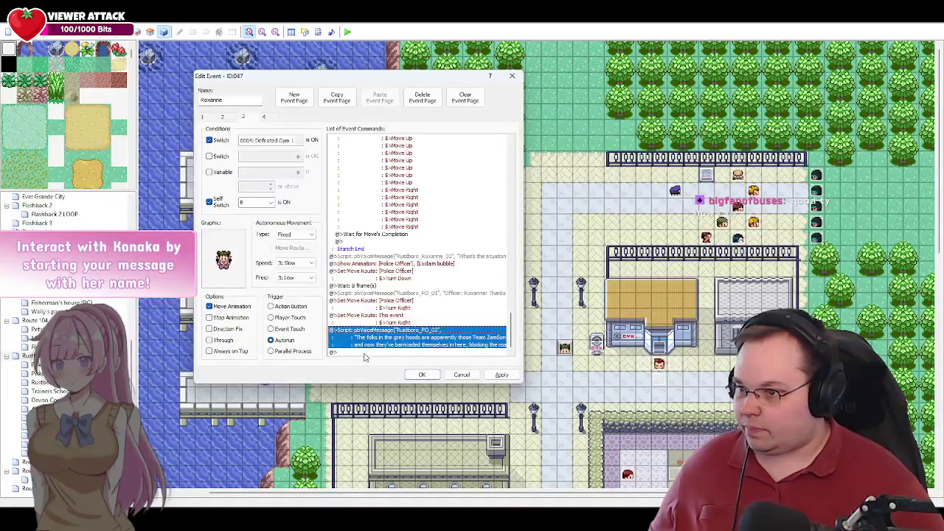
# Step: Insert a new script command at the page's end, typing pbVoiceMessage("Rustboro_Roxanne_08")
pyautogui.click(364, 353)
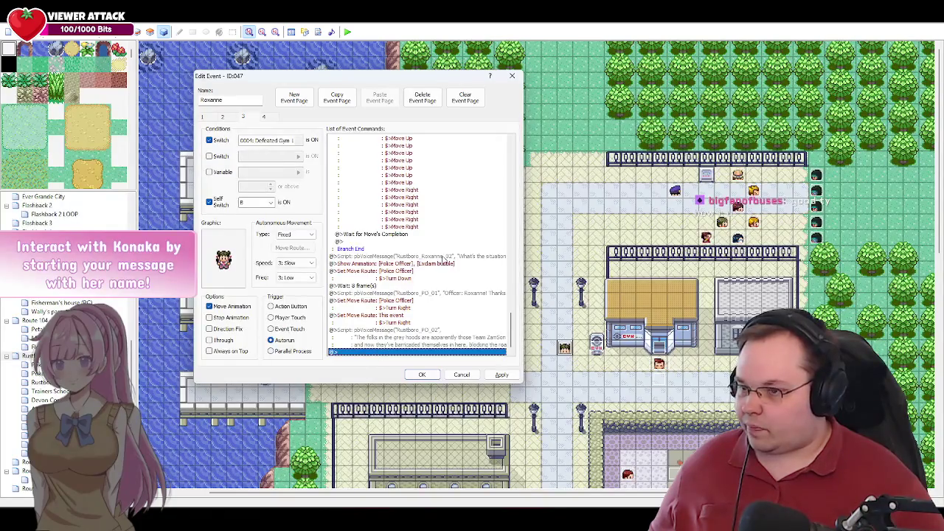
pyautogui.doubleClick(358, 352)
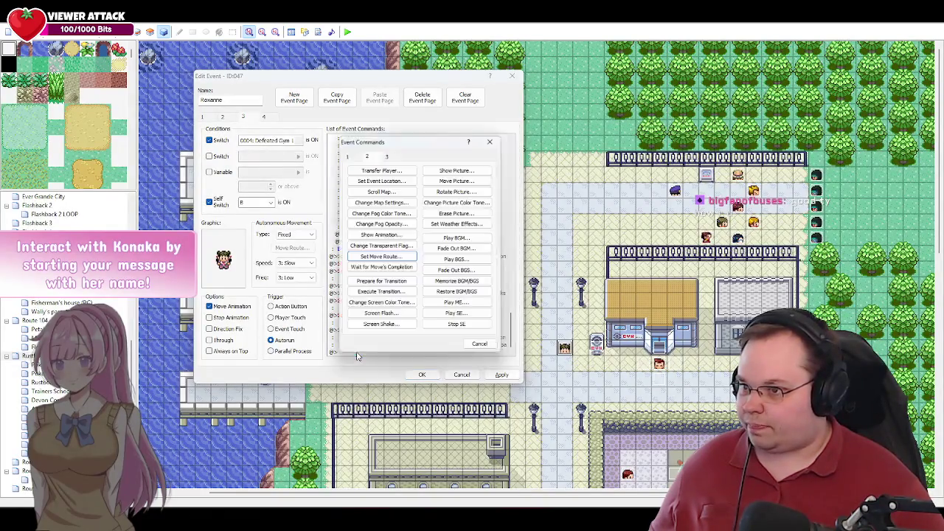
pyautogui.click(385, 152)
pyautogui.click(458, 327)
pyautogui.write('pbVoiceFes')
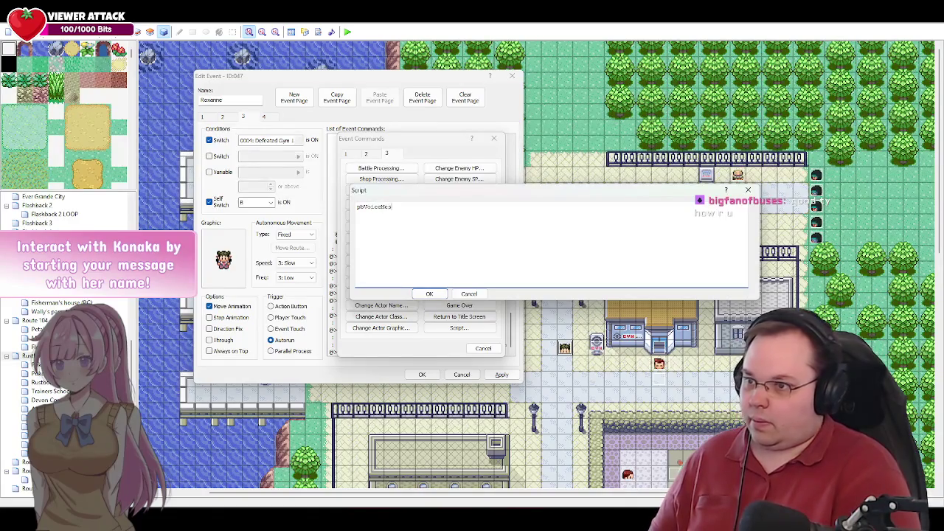
pyautogui.write('ge(')
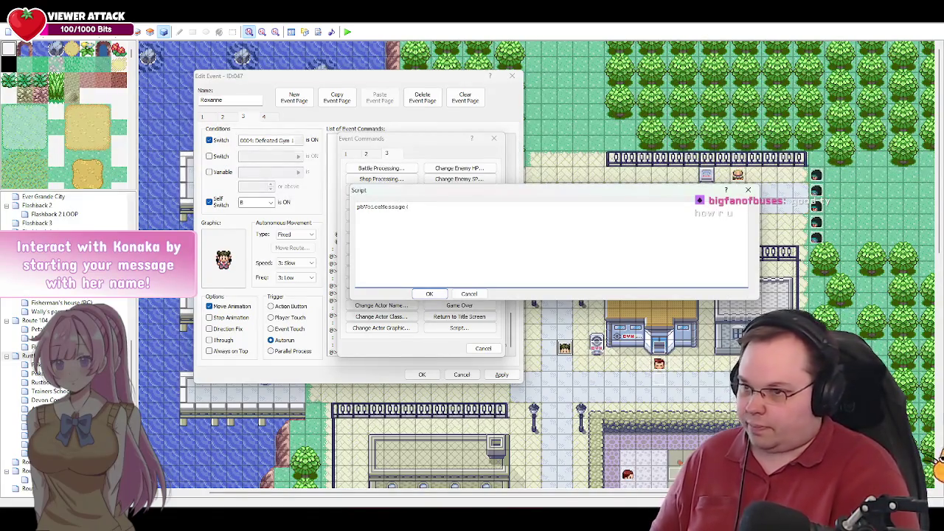
pyautogui.write('"Rustbo')
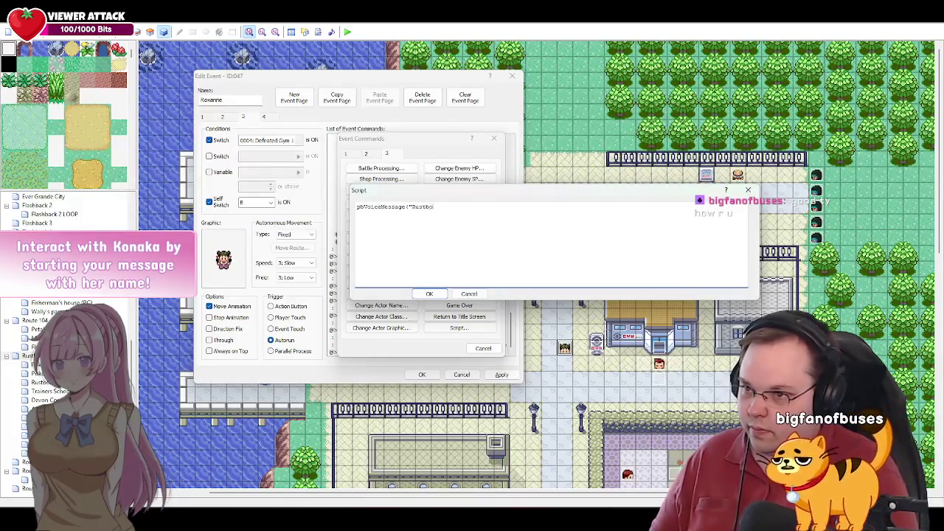
pyautogui.write('ro_')
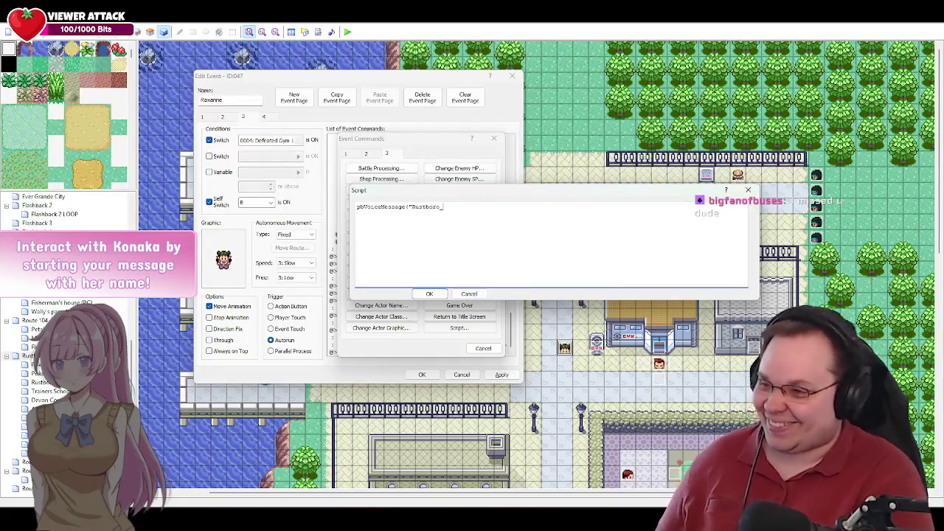
pyautogui.write('Roxanne')
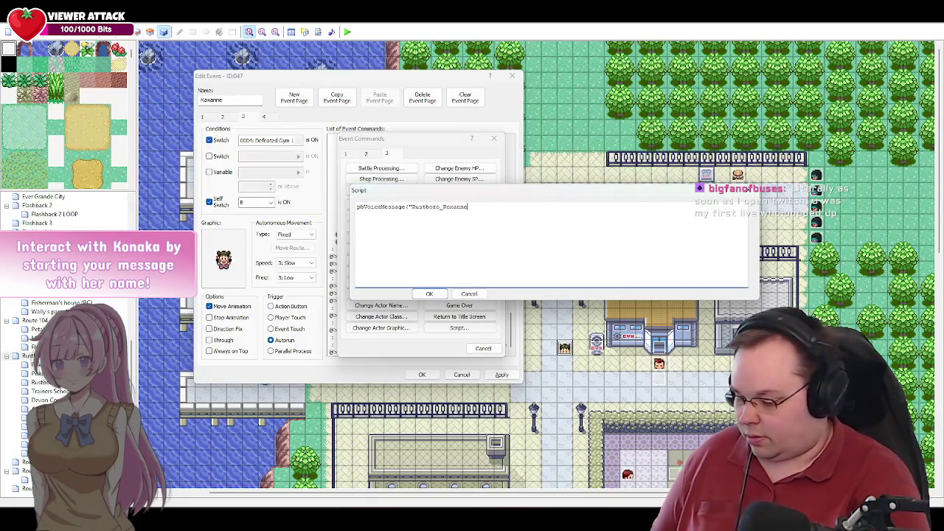
pyautogui.write('_')
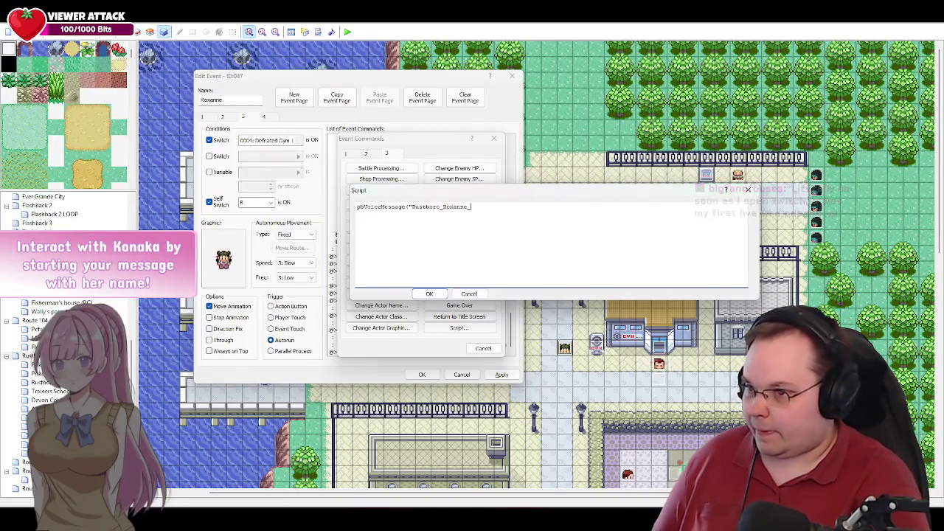
pyautogui.write('08")')
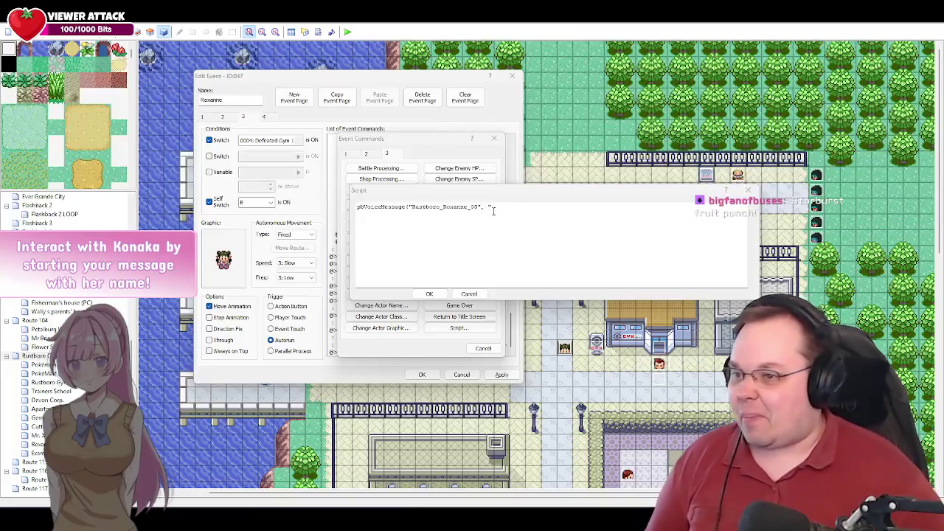
# Step: Paste Roxanne's thank-you line into the voice script, prefix it with "Roxanne:", and confirm
pyautogui.click(491, 233)
pyautogui.write('Thanks for the update! We\'ll take it from here."')
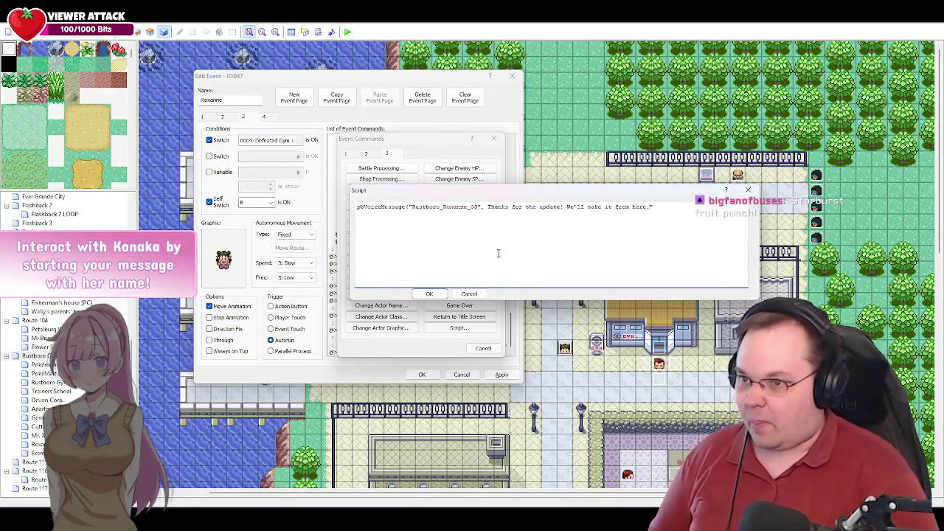
pyautogui.click(489, 206)
pyautogui.write('"')
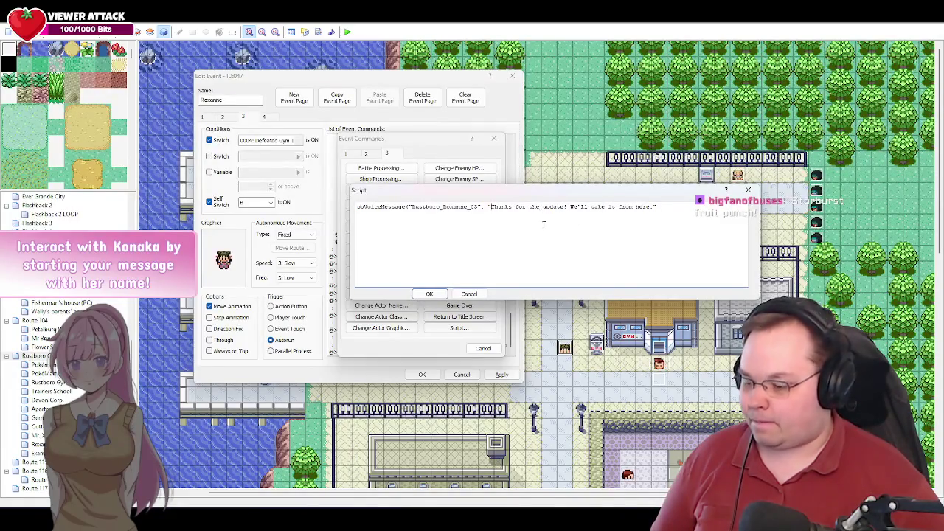
pyautogui.write('Roxanne:')
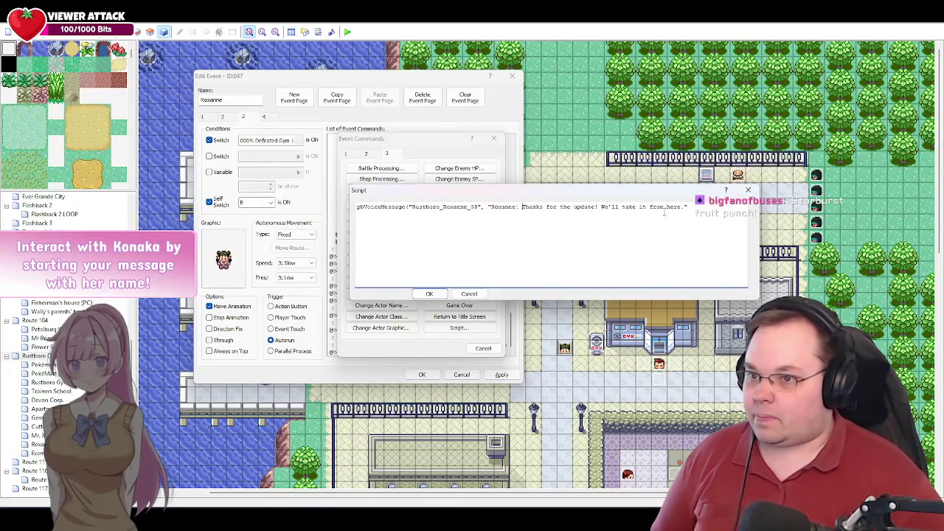
pyautogui.click(430, 295)
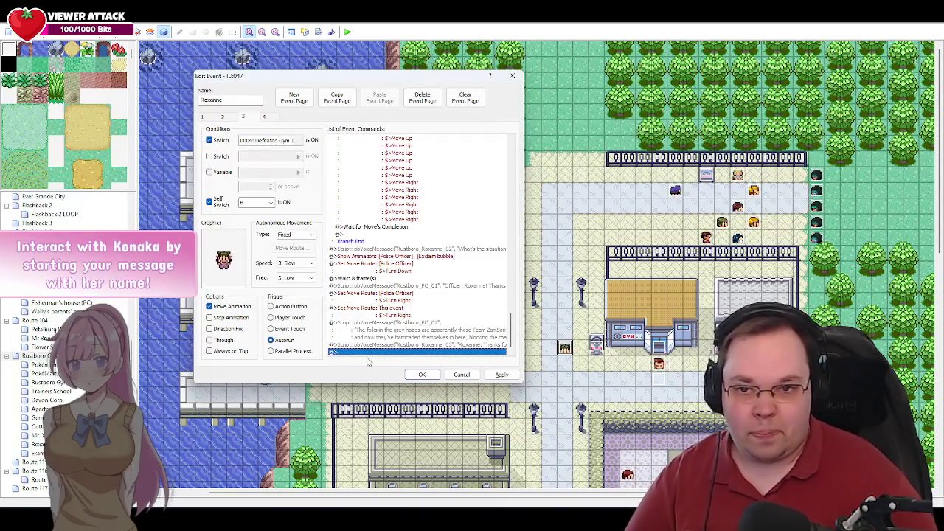
pyautogui.moveTo(111, 530)
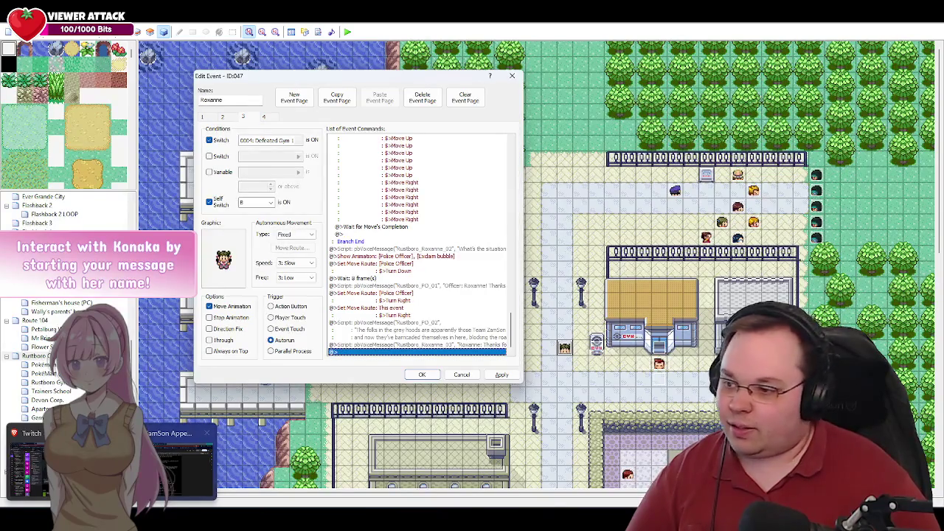
# Step: Review the Team ZamSon Appears! script and the YouTube tab, then return to the event editor
pyautogui.click(177, 463)
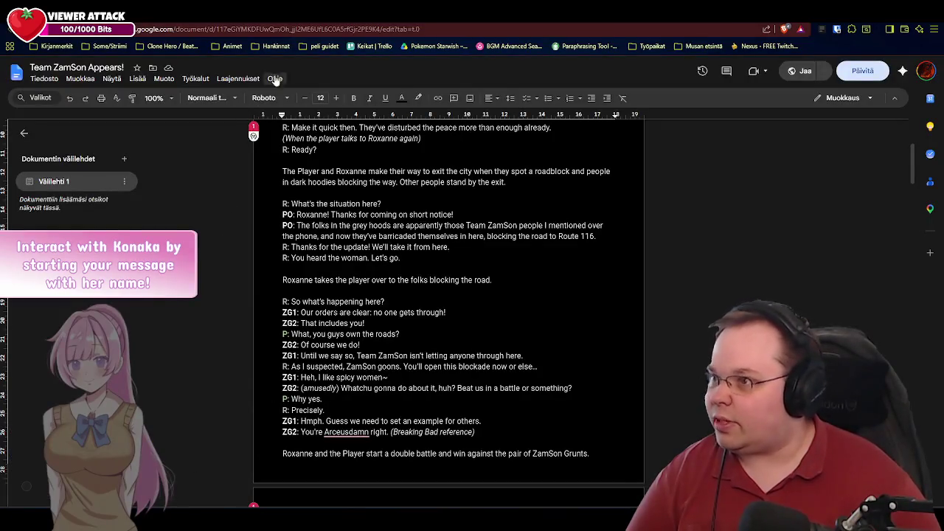
pyautogui.hotkey('ctrl', 'Tab')
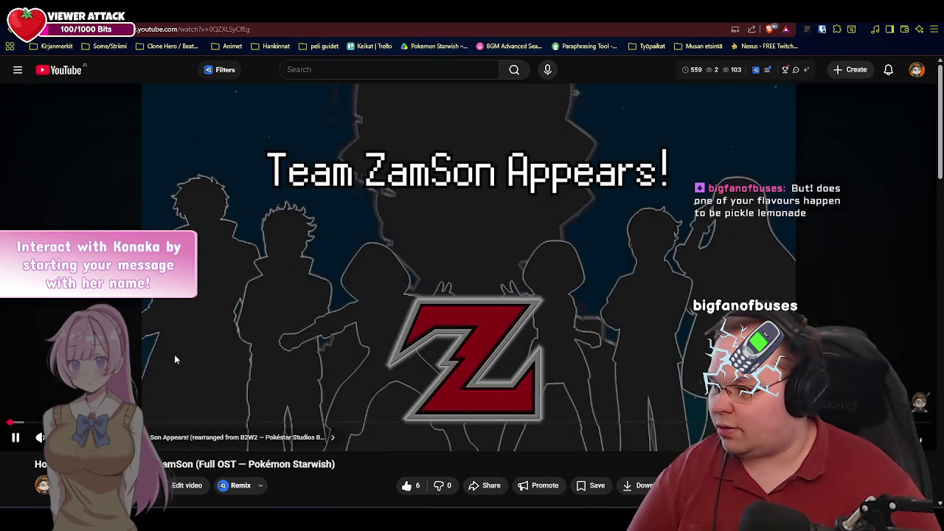
pyautogui.hotkey('alt', 'Tab')
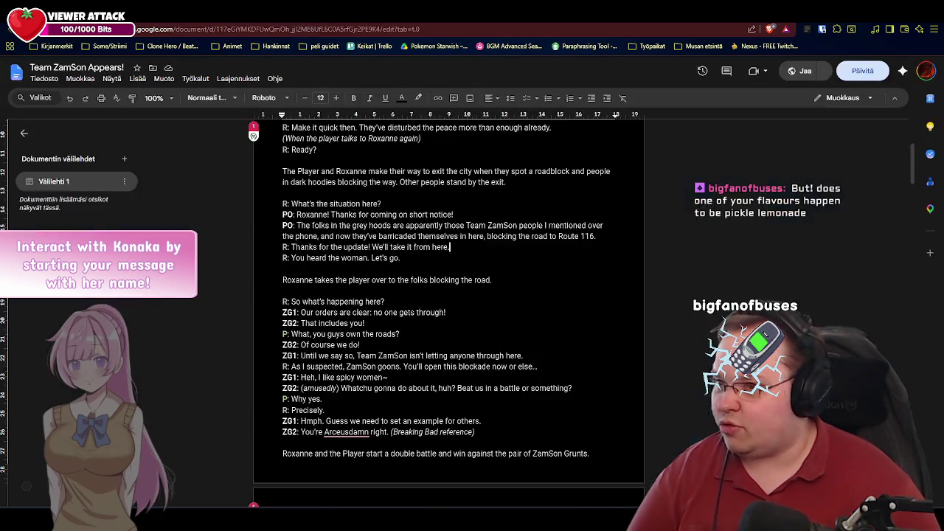
pyautogui.hotkey('alt', 'Tab')
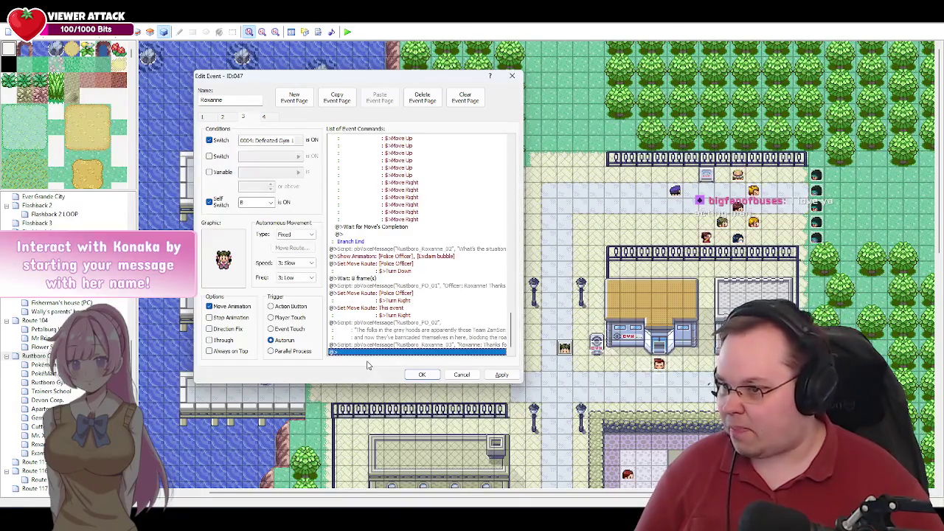
pyautogui.doubleClick(445, 345)
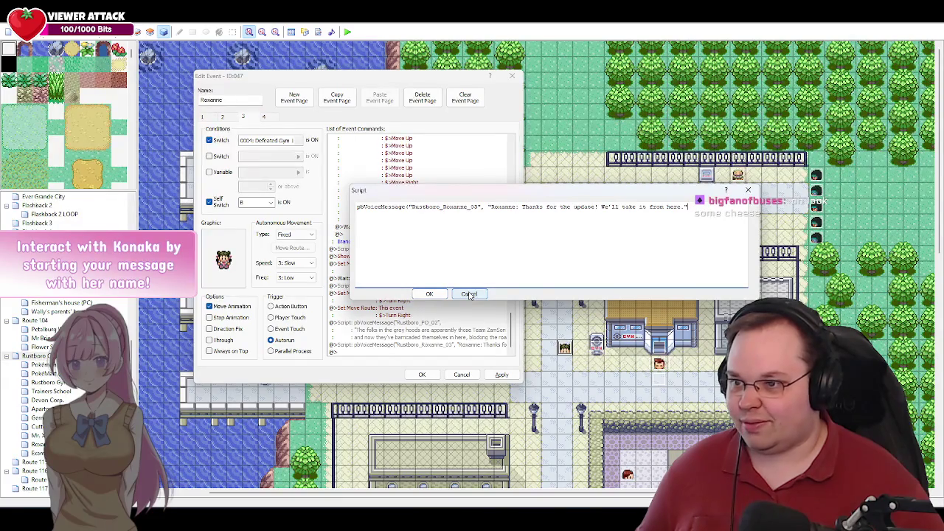
pyautogui.moveTo(531, 191); pyautogui.dragTo(396, 189)
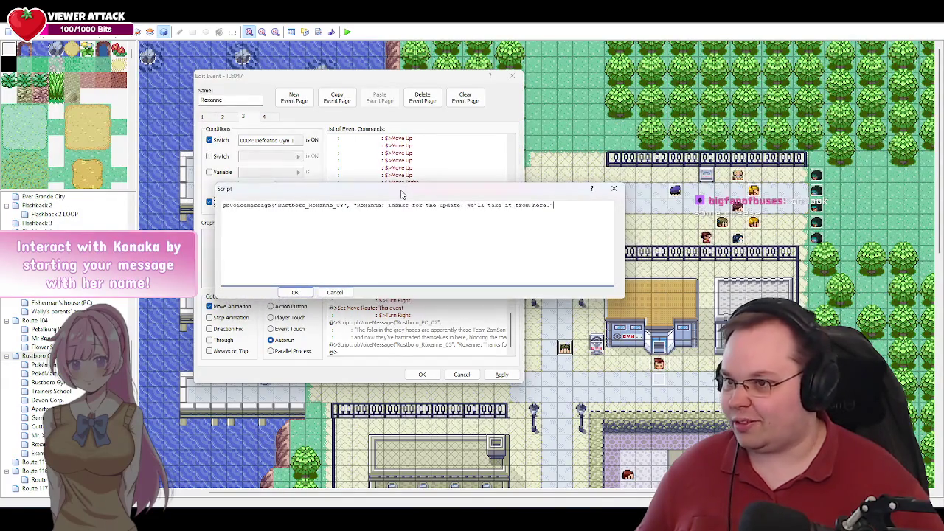
pyautogui.click(295, 292)
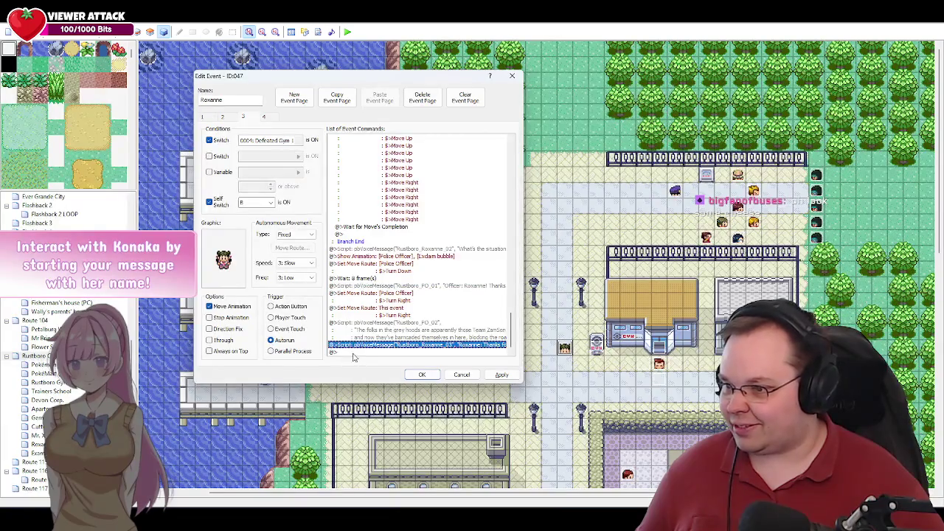
pyautogui.click(354, 352)
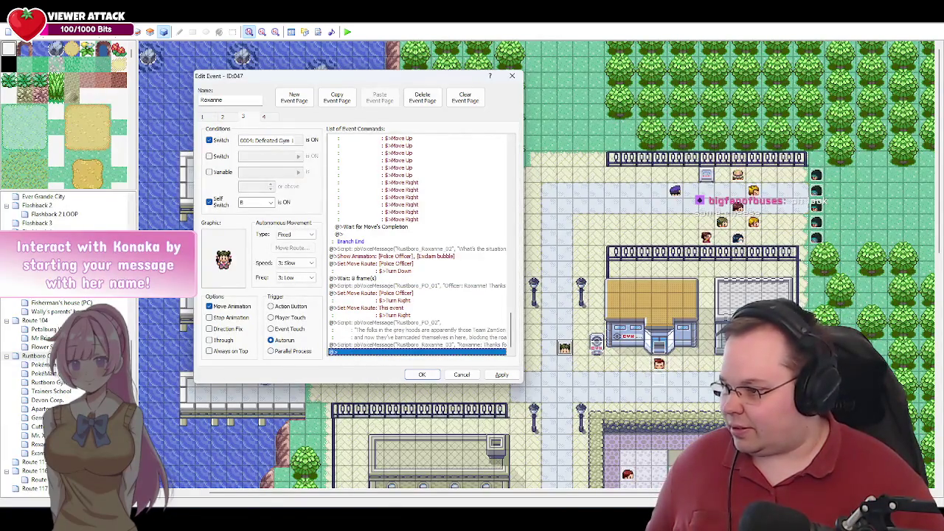
pyautogui.hotkey('alt', 'Tab')
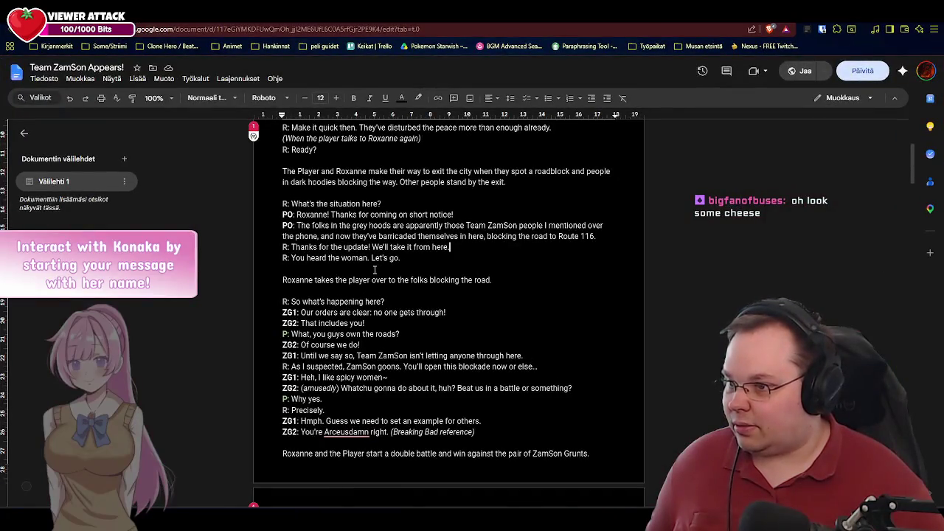
pyautogui.moveTo(414, 259); pyautogui.dragTo(291, 258)
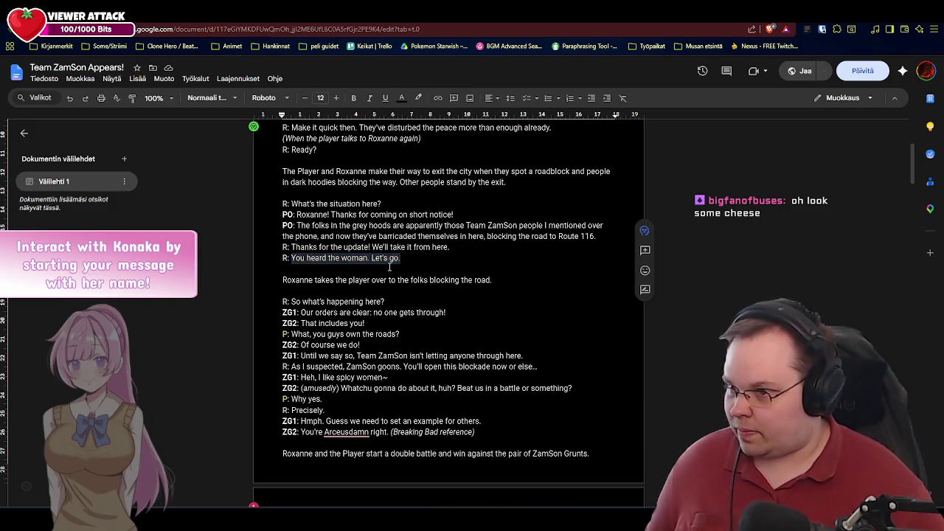
pyautogui.hotkey('alt', 'Tab')
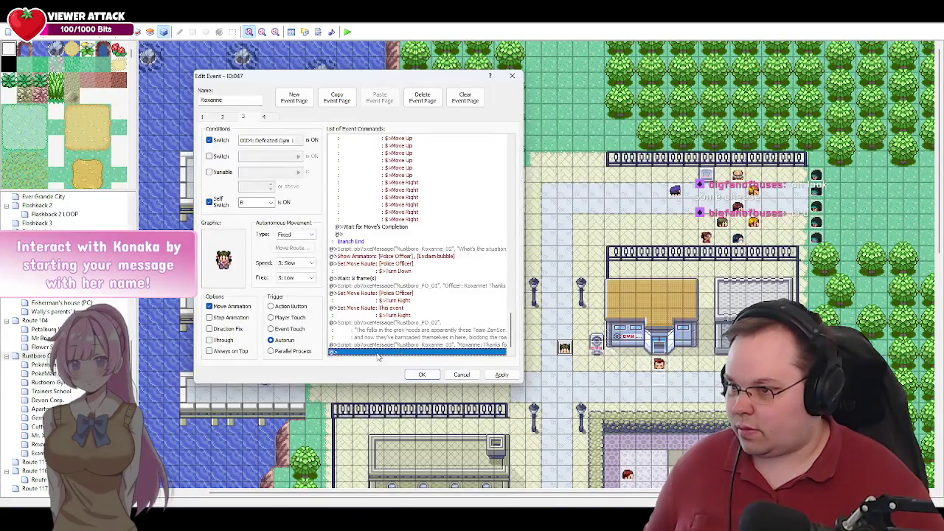
# Step: Append a Rustboro_Roxanne_04 voice script: "You heard the woman. Let's go."
pyautogui.doubleClick(378, 354)
pyautogui.click(459, 328)
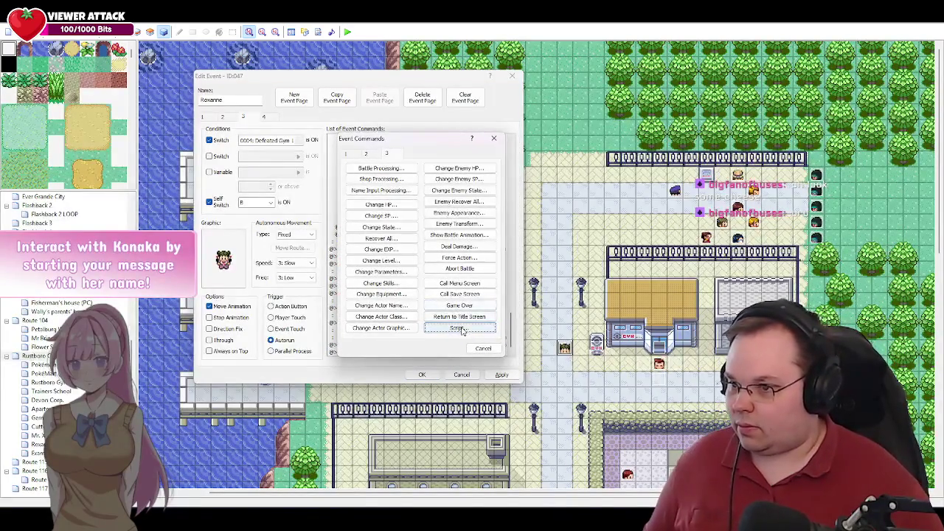
pyautogui.write('pbTrainerB')
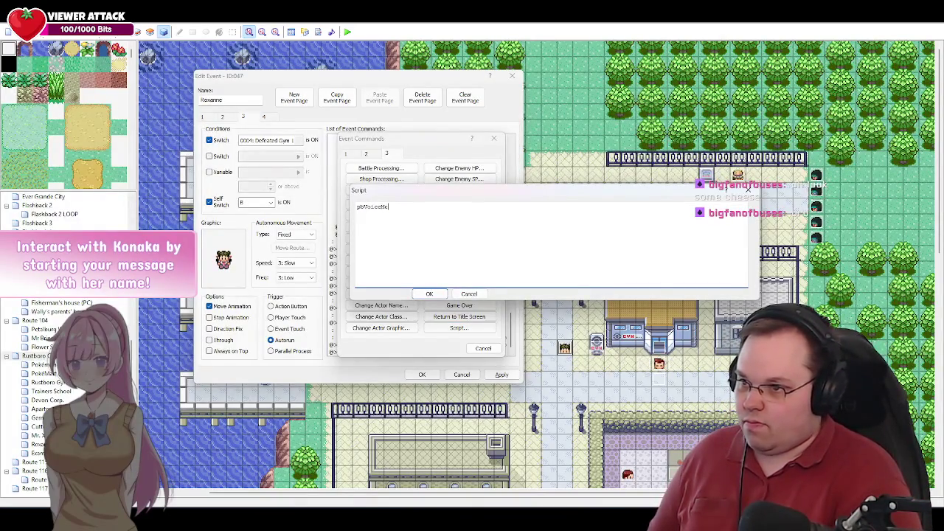
pyautogui.write('age("')
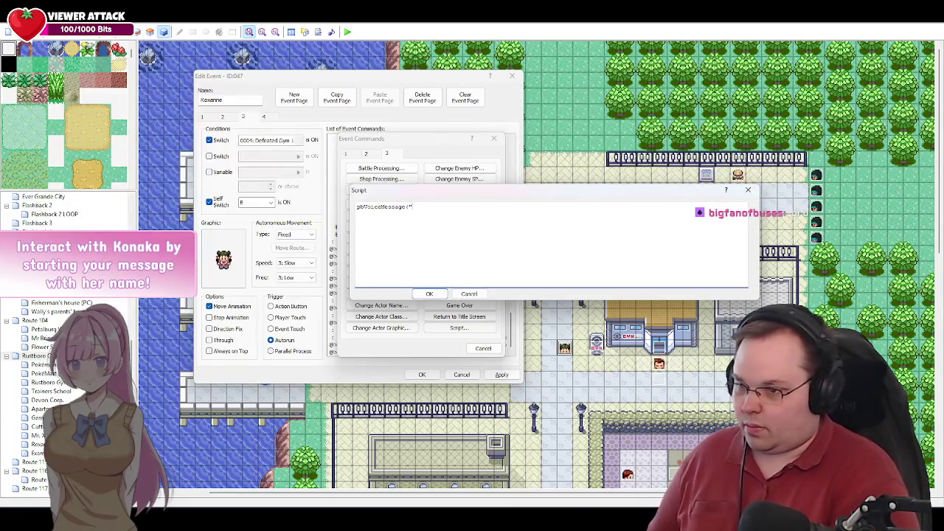
pyautogui.write('Rustboro')
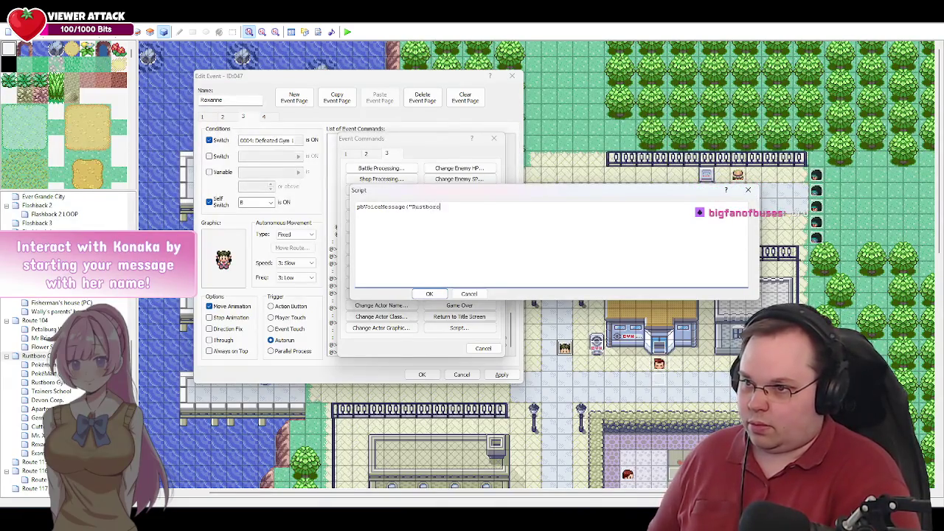
pyautogui.write('_Roxanne_')
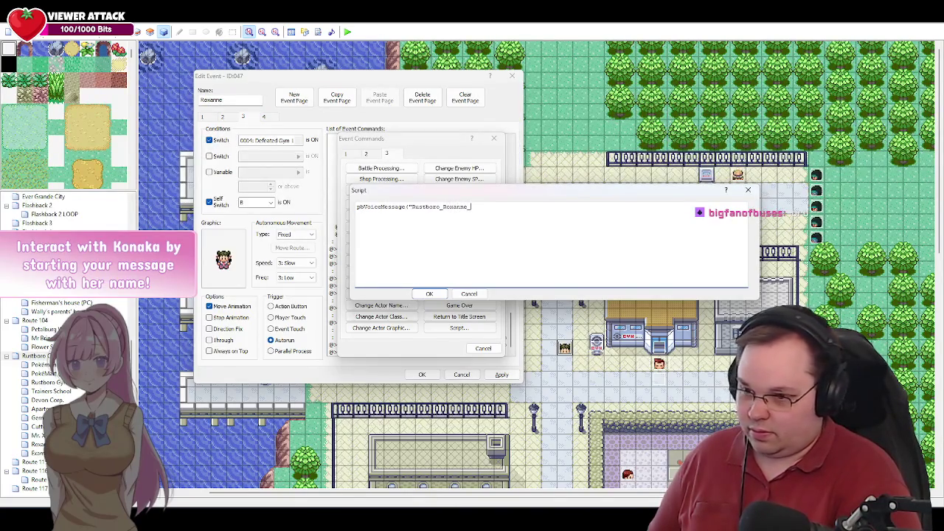
pyautogui.write('04')
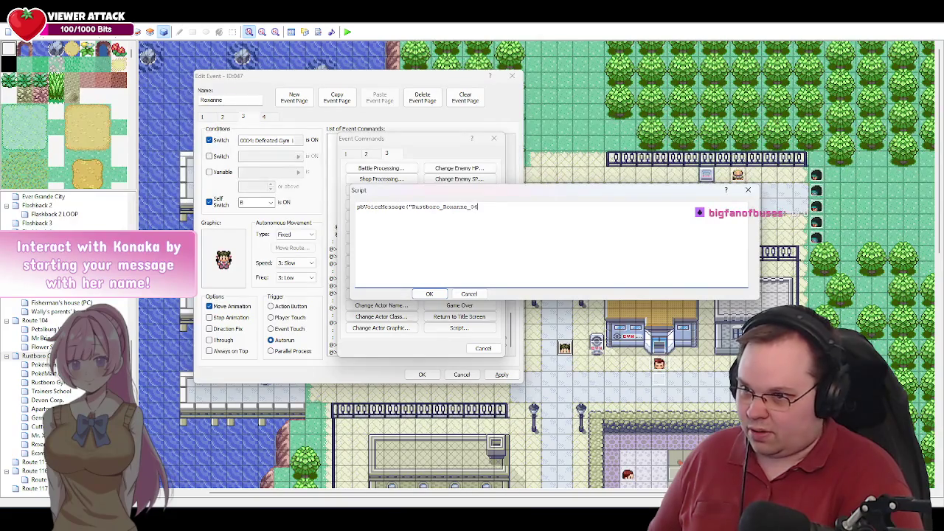
pyautogui.write('", "')
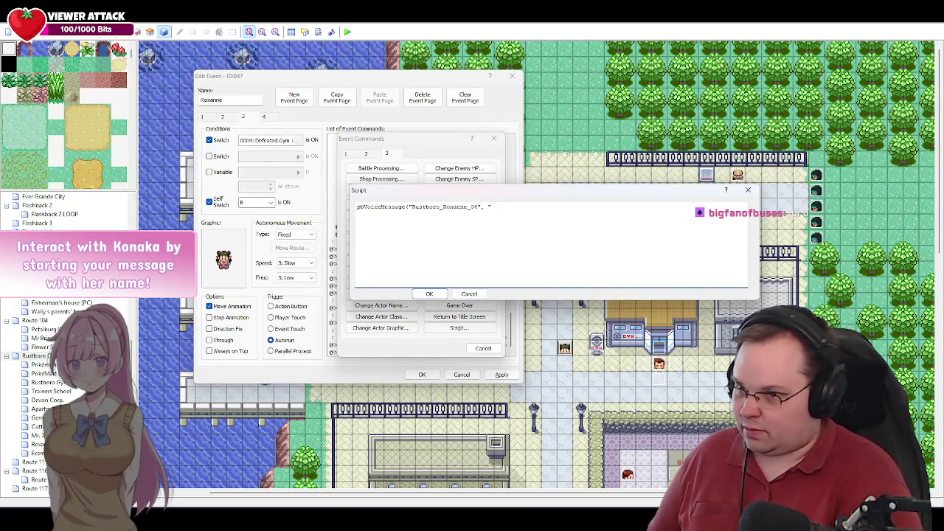
pyautogui.write('You heard the woman. Let\'s go."')
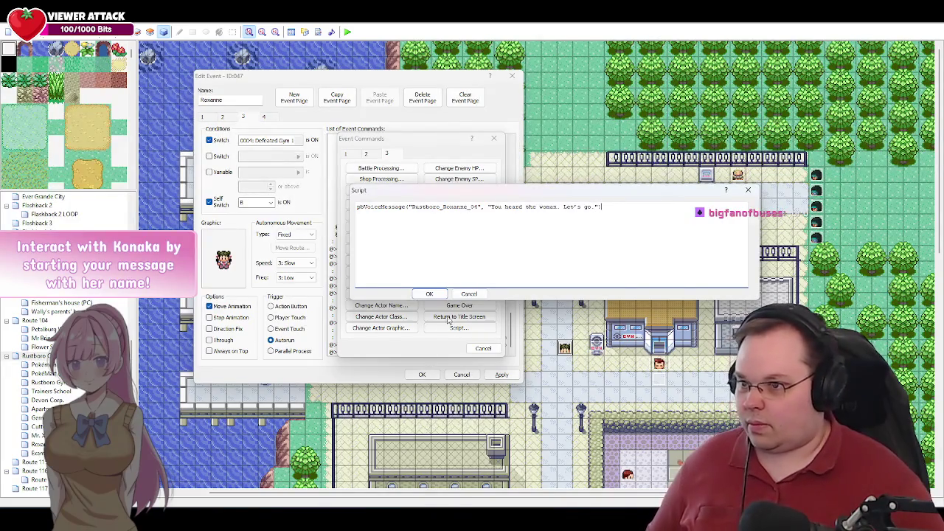
pyautogui.click(432, 294)
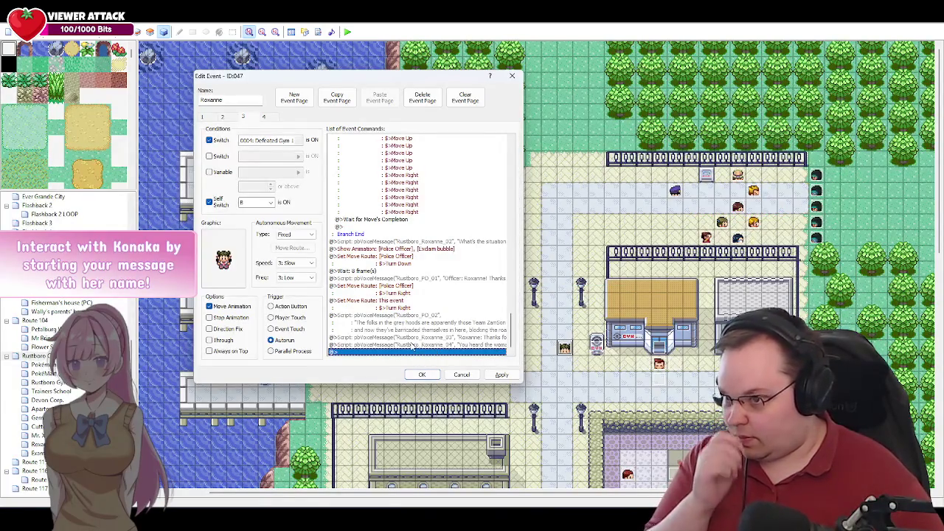
pyautogui.click(410, 347)
# Step: Insert a Player move route with Turn toward Player before Roxanne_04's line and apply
pyautogui.doubleClick(411, 351)
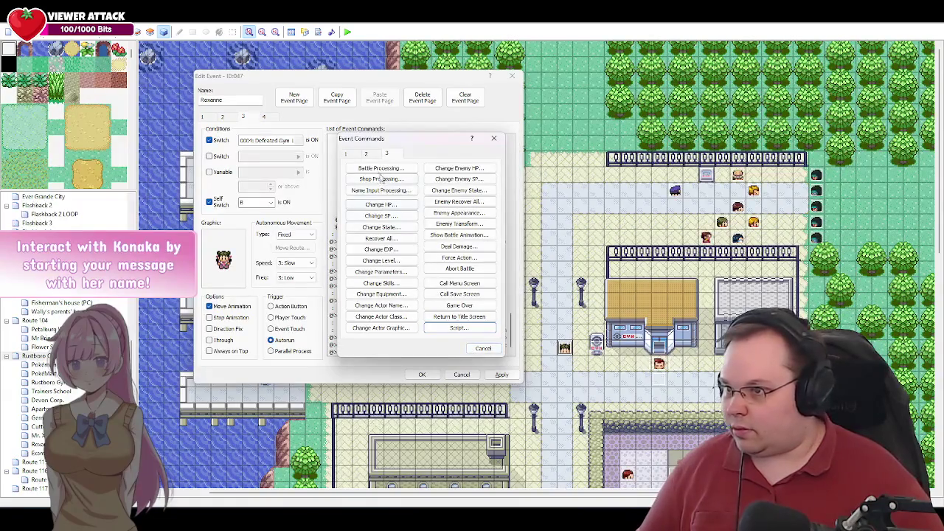
pyautogui.click(366, 154)
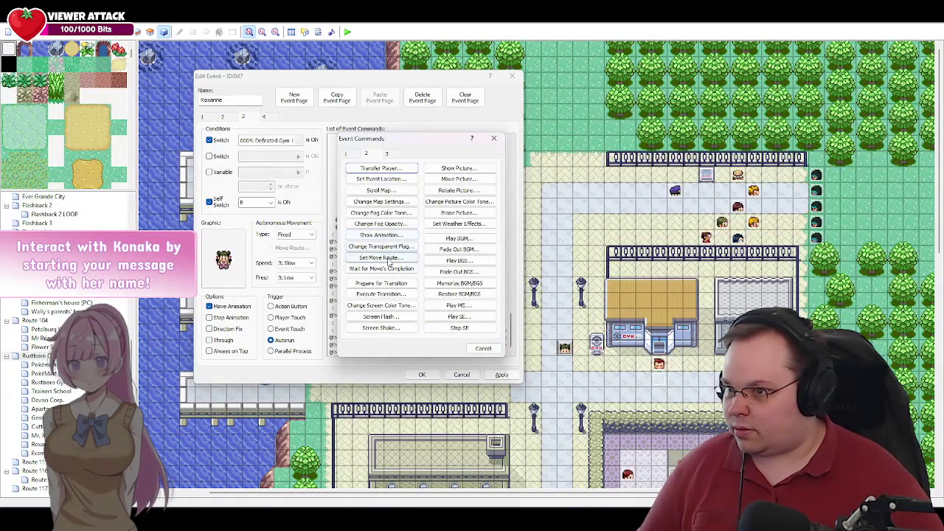
pyautogui.click(382, 261)
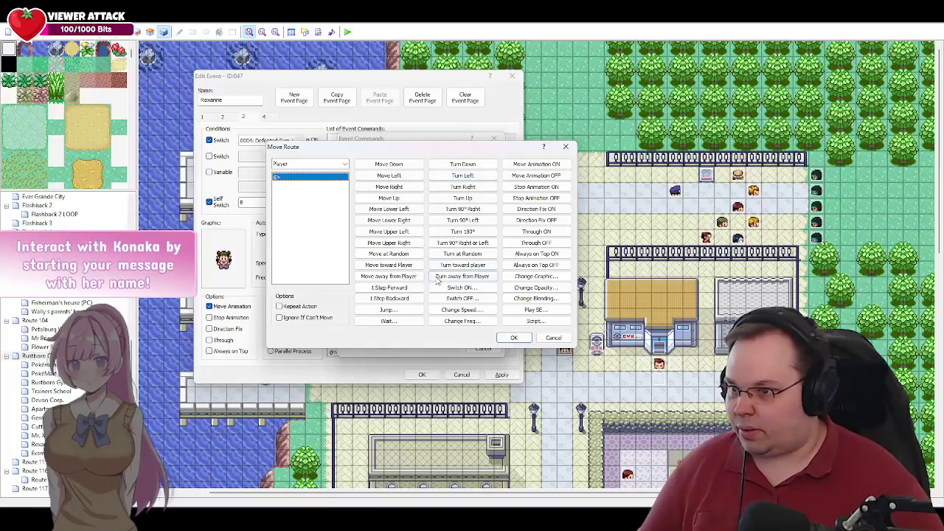
pyautogui.click(472, 265)
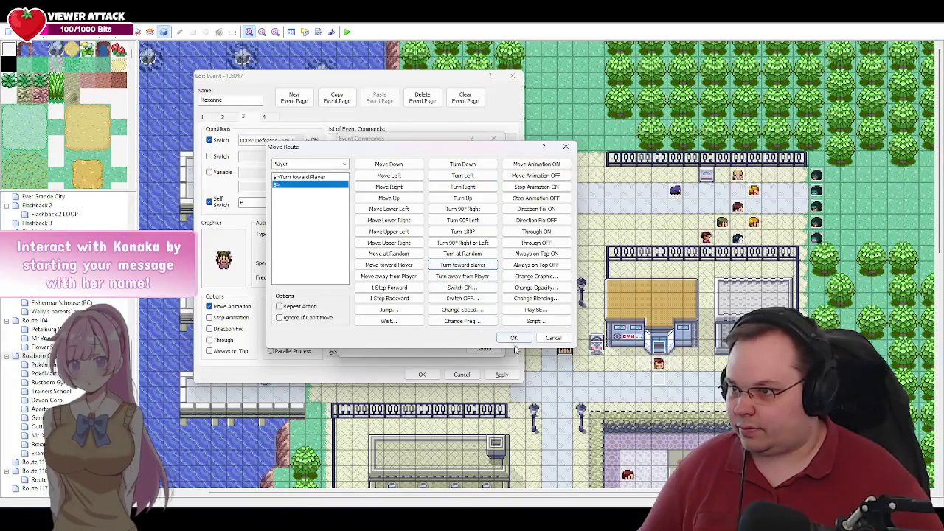
pyautogui.click(514, 337)
pyautogui.click(502, 375)
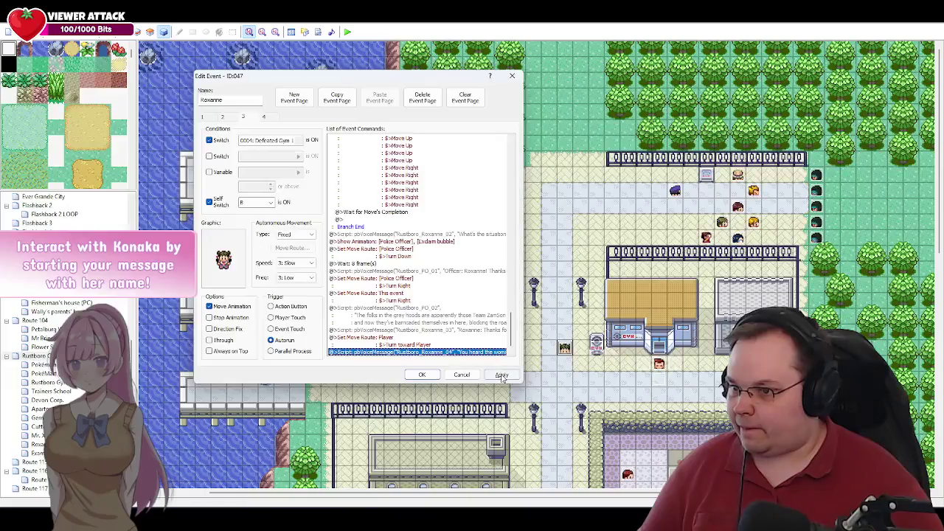
pyautogui.scroll(-1, 470, 317)
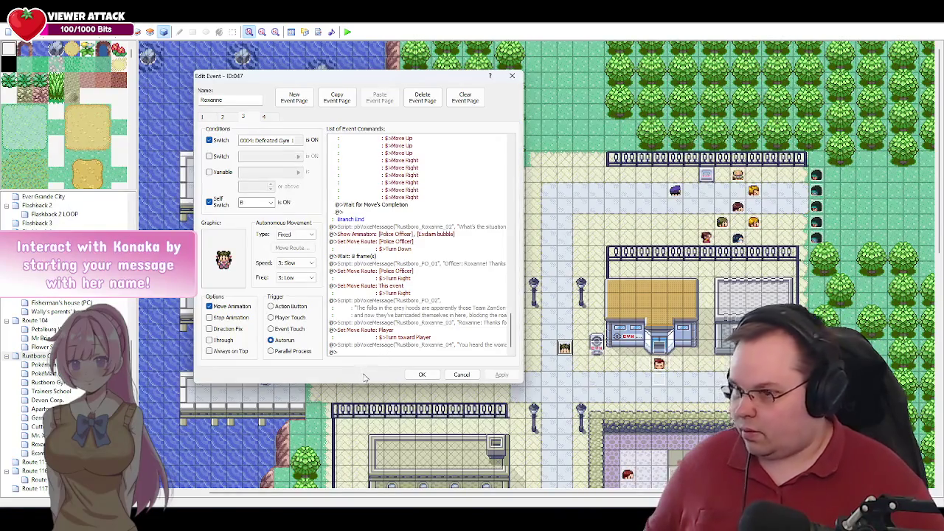
pyautogui.hotkey('alt', 'Tab')
pyautogui.press('Right')
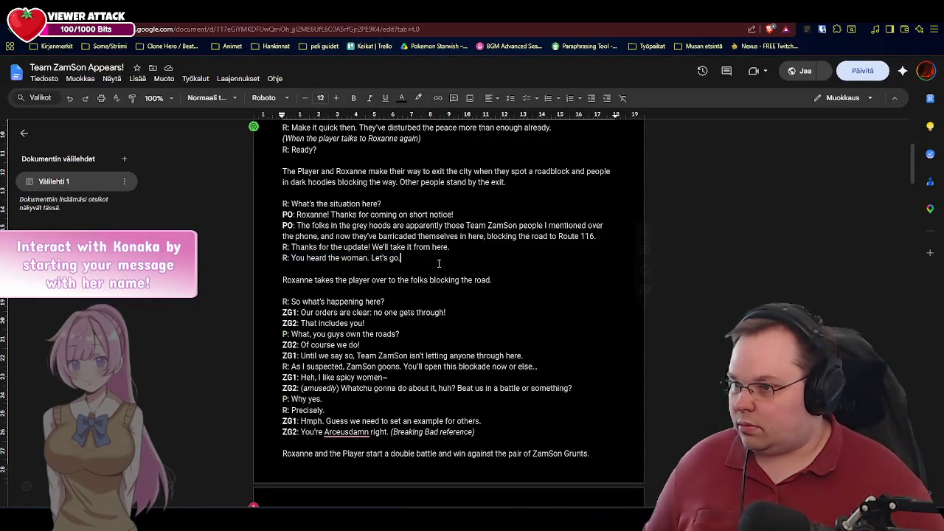
pyautogui.scroll(-1, 393, 247)
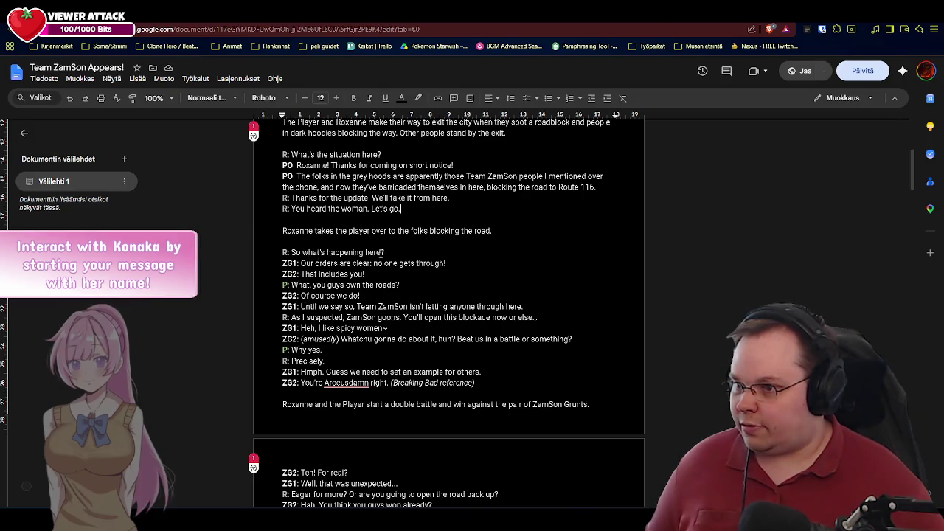
pyautogui.hotkey('alt', 'Tab')
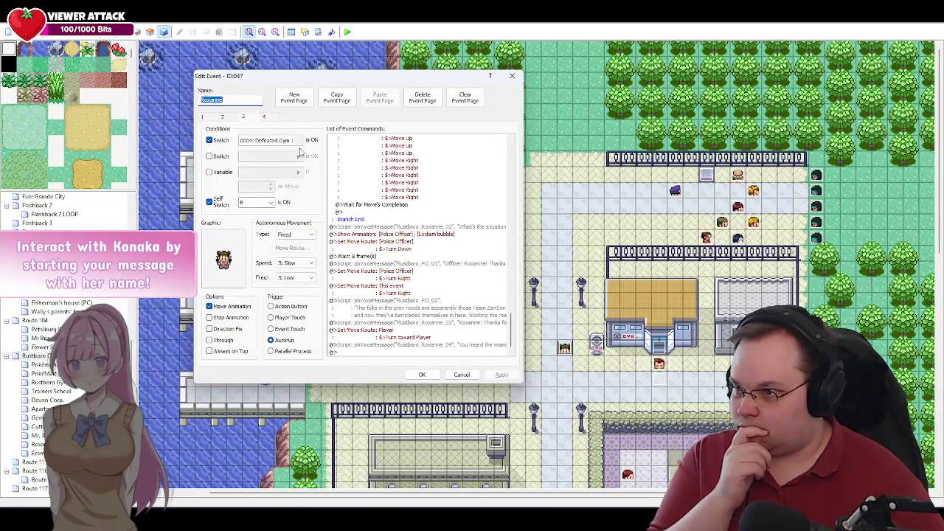
pyautogui.click(265, 118)
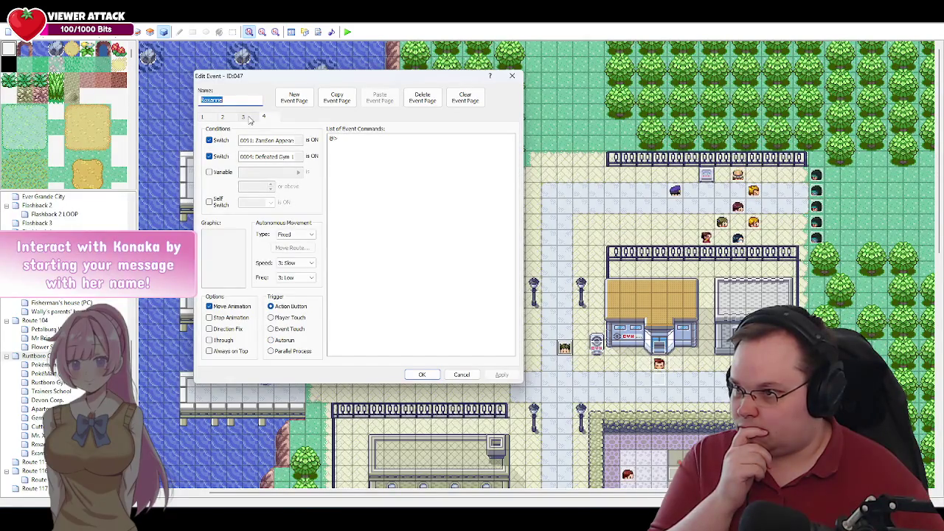
pyautogui.click(246, 118)
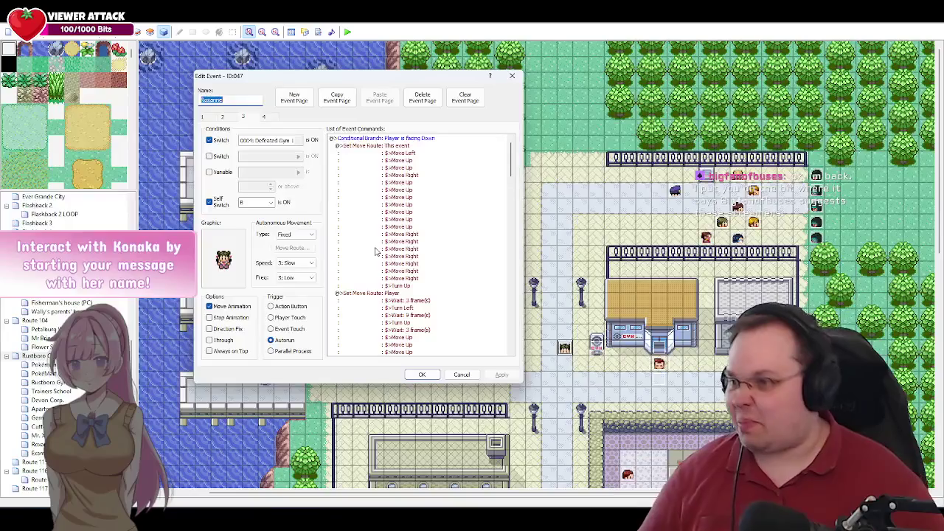
pyautogui.scroll(-10, 390, 310)
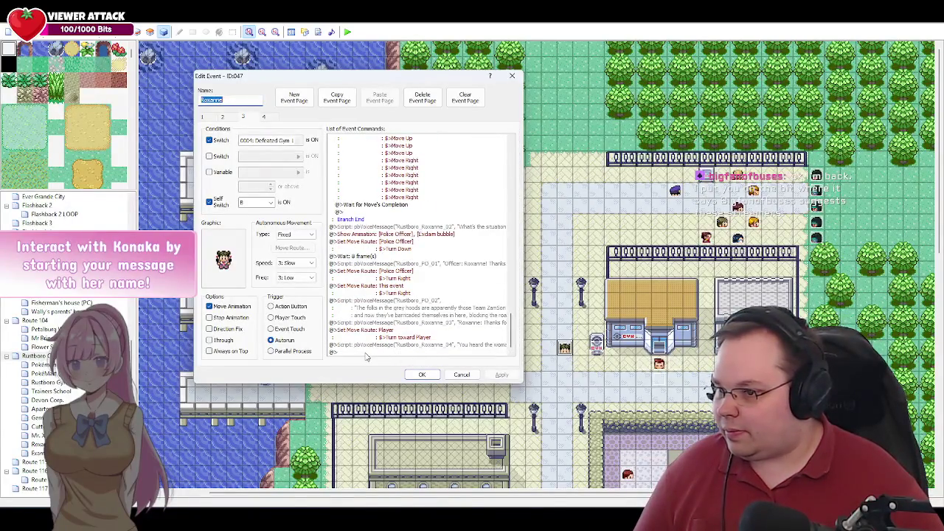
pyautogui.doubleClick(393, 347)
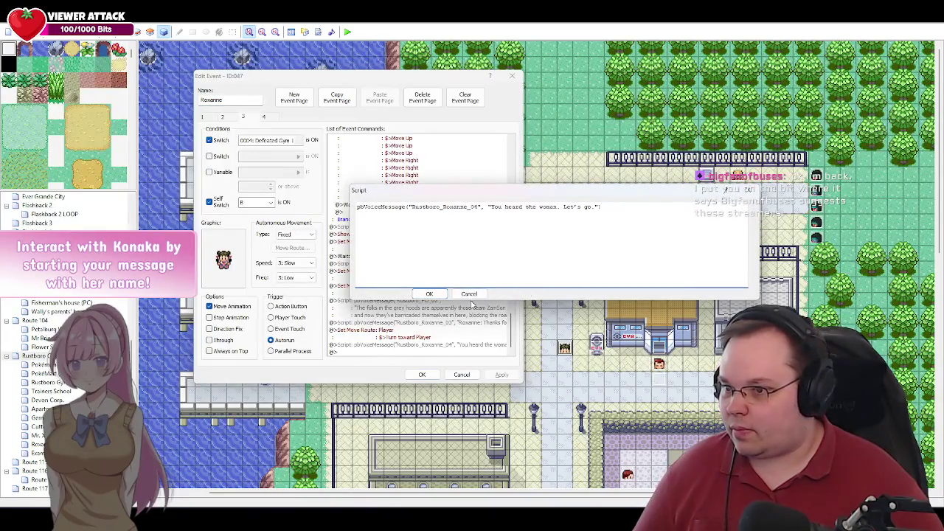
# Step: Cancel the script dialog and add a new empty event page 4 after page 3
pyautogui.click(469, 294)
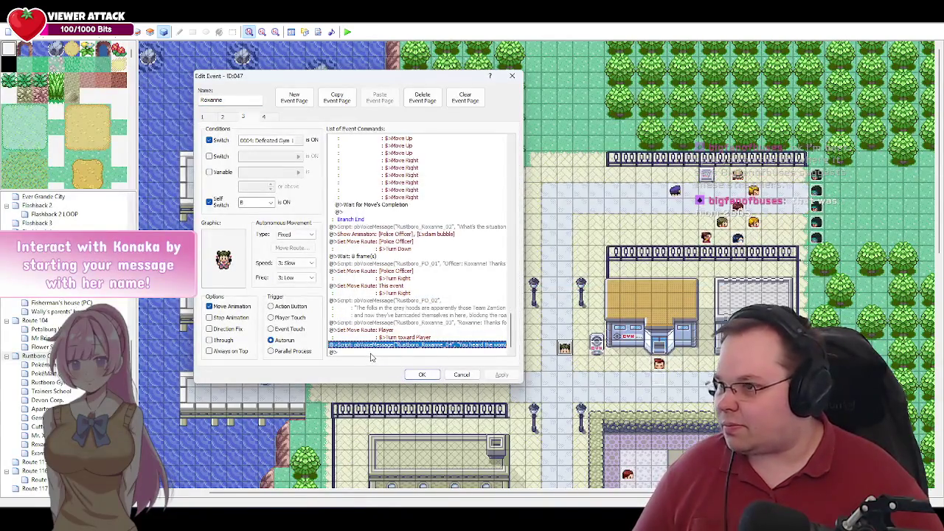
pyautogui.click(372, 352)
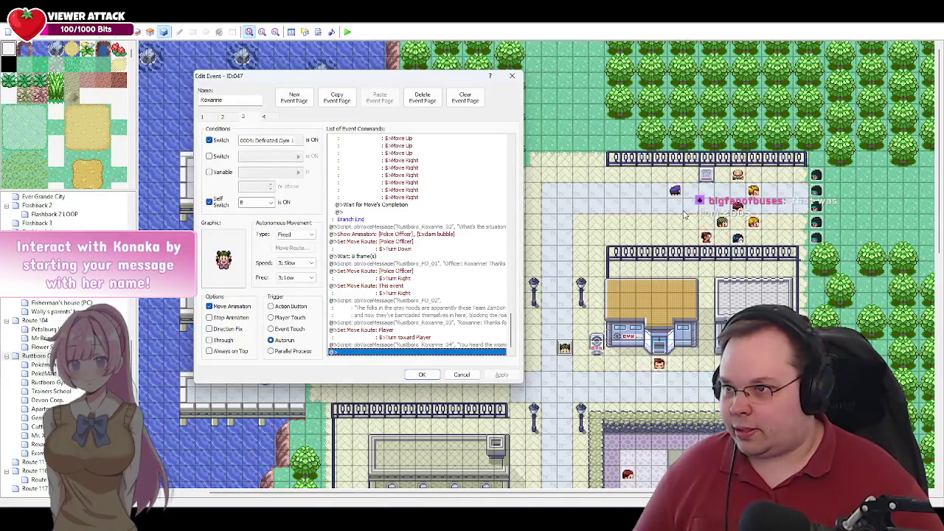
pyautogui.click(264, 118)
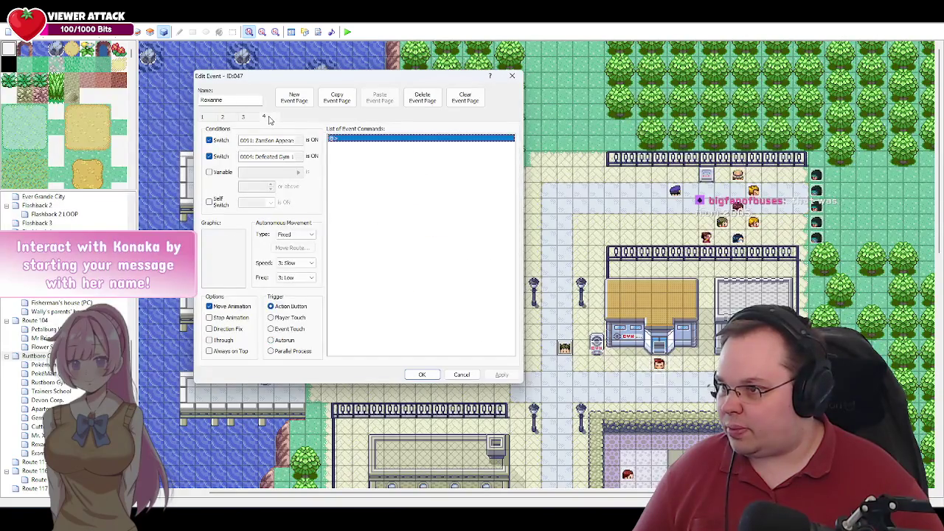
pyautogui.click(247, 117)
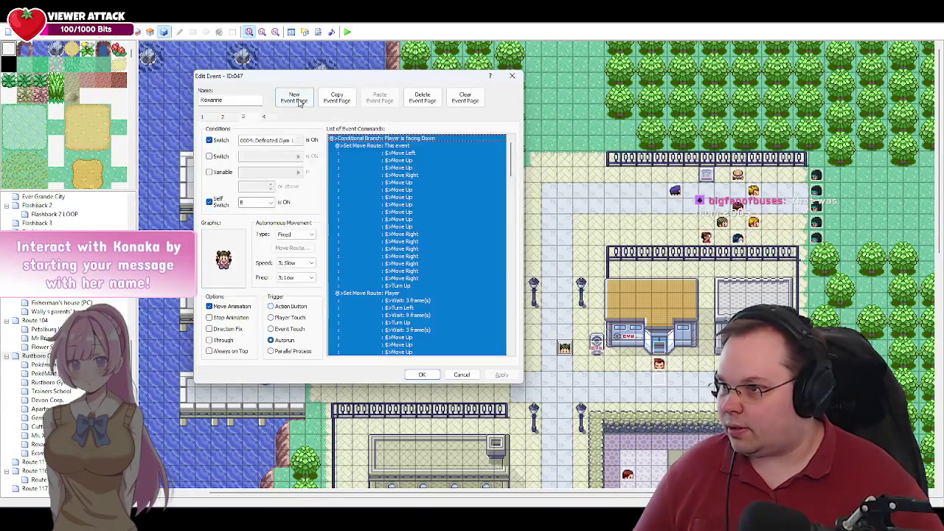
pyautogui.click(295, 99)
pyautogui.click(266, 118)
pyautogui.click(264, 118)
# Step: Condition page 4 on switch 0004: Defeated Gym 1 and self switch C, with Autorun trigger
pyautogui.click(208, 141)
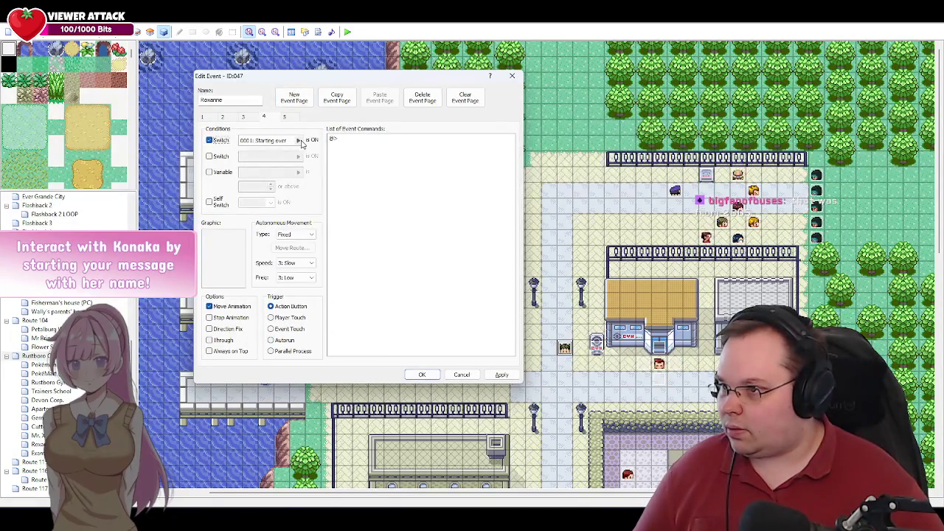
pyautogui.click(298, 140)
pyautogui.click(312, 152)
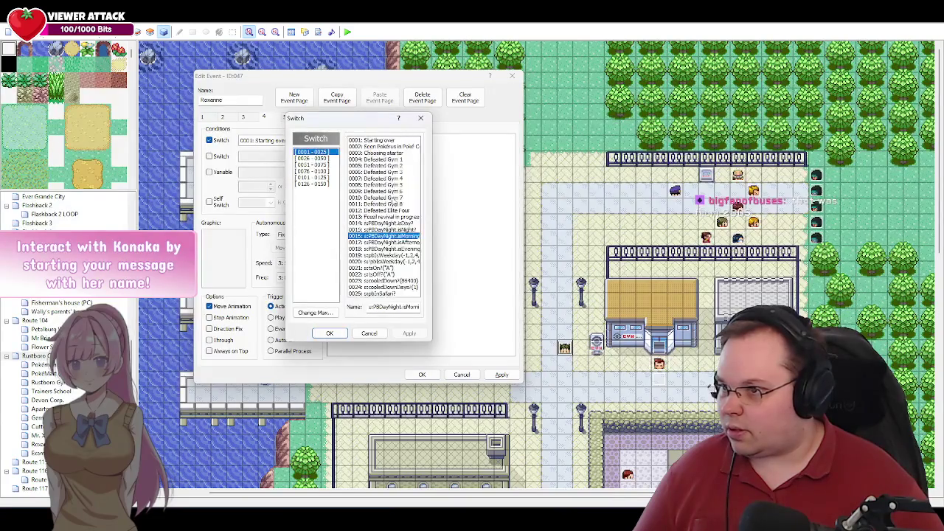
pyautogui.doubleClick(393, 160)
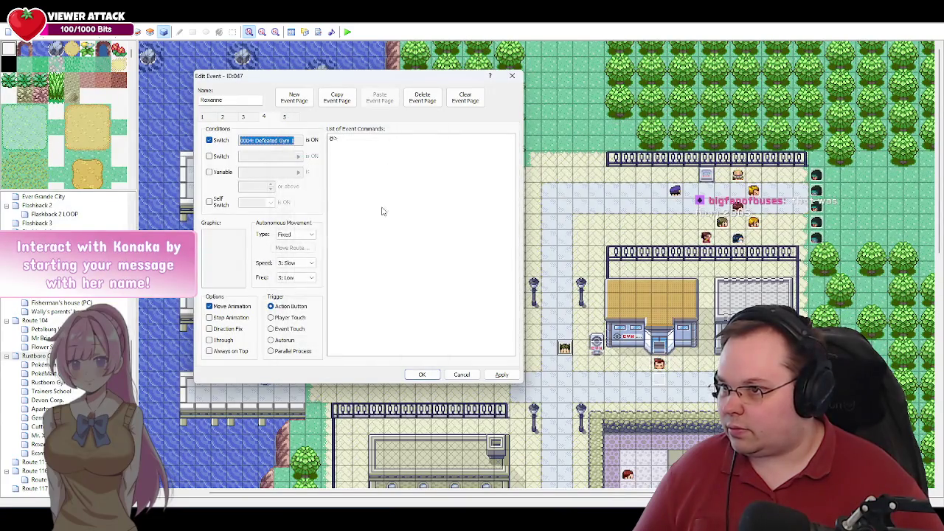
pyautogui.click(220, 203)
pyautogui.click(271, 203)
pyautogui.click(254, 227)
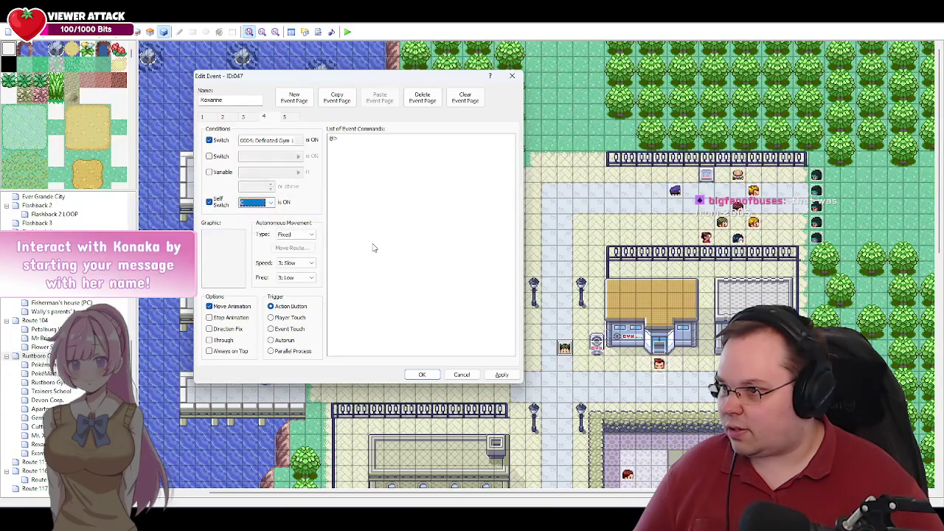
pyautogui.click(285, 340)
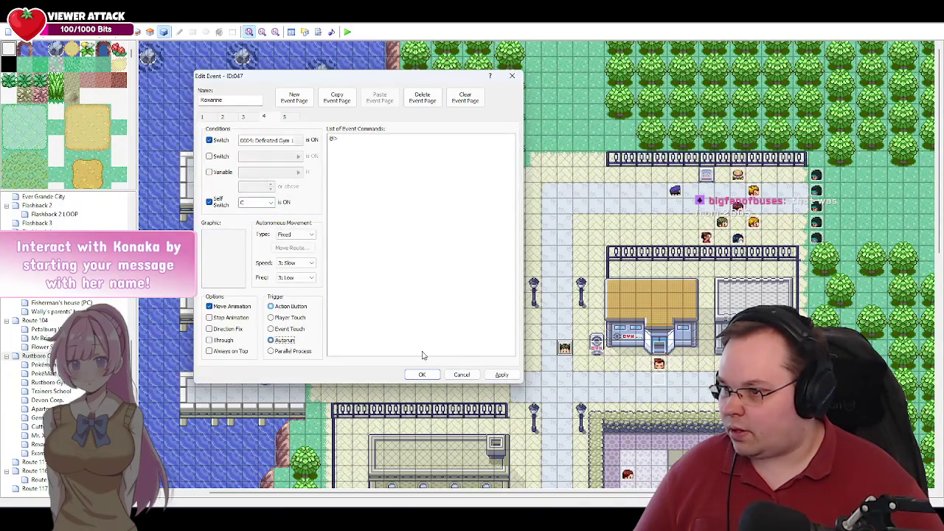
pyautogui.click(500, 376)
pyautogui.click(243, 116)
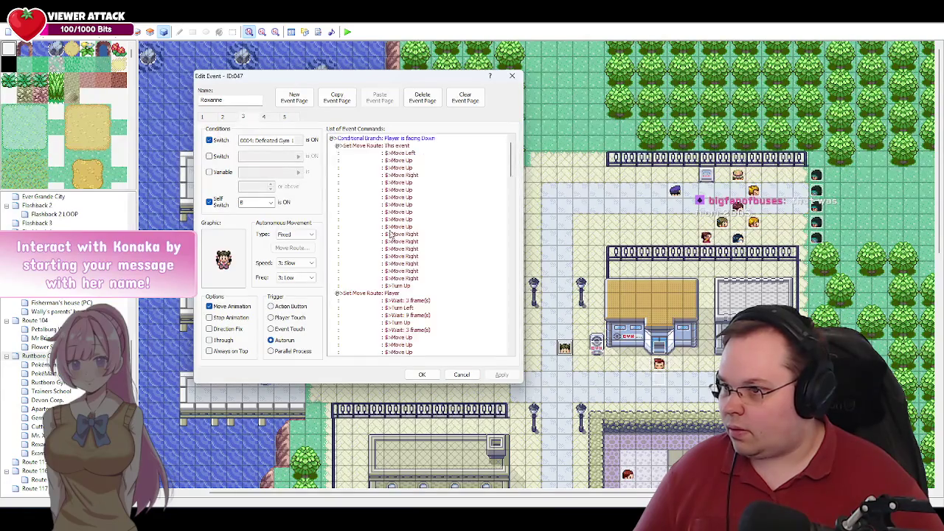
# Step: End page 3 with a Control Self Switch command setting C to ON, and apply
pyautogui.moveTo(514, 182); pyautogui.dragTo(514, 353)
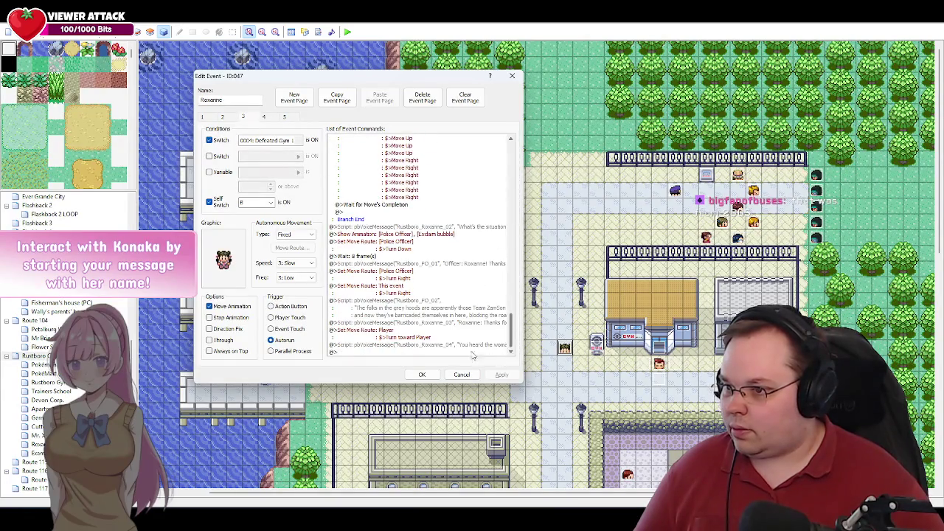
pyautogui.doubleClick(359, 354)
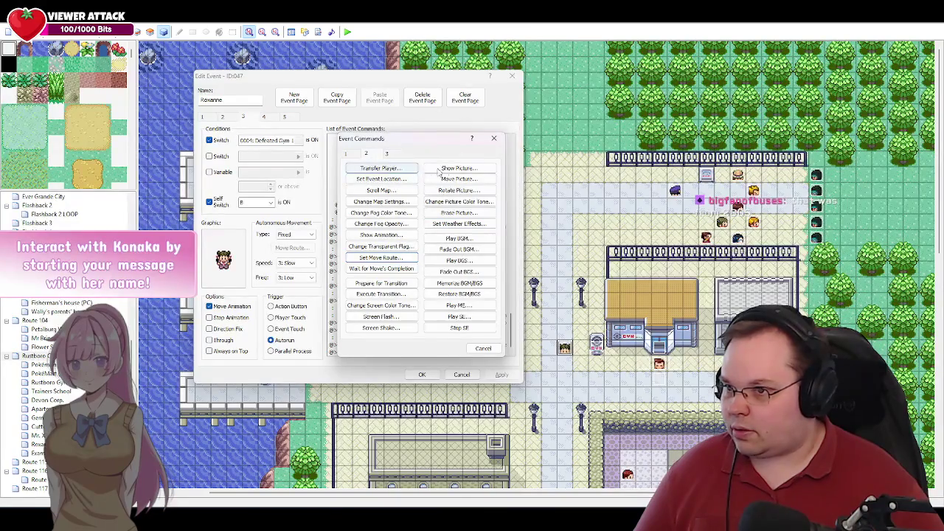
pyautogui.click(345, 153)
pyautogui.click(458, 191)
pyautogui.click(398, 241)
pyautogui.click(380, 263)
pyautogui.click(457, 232)
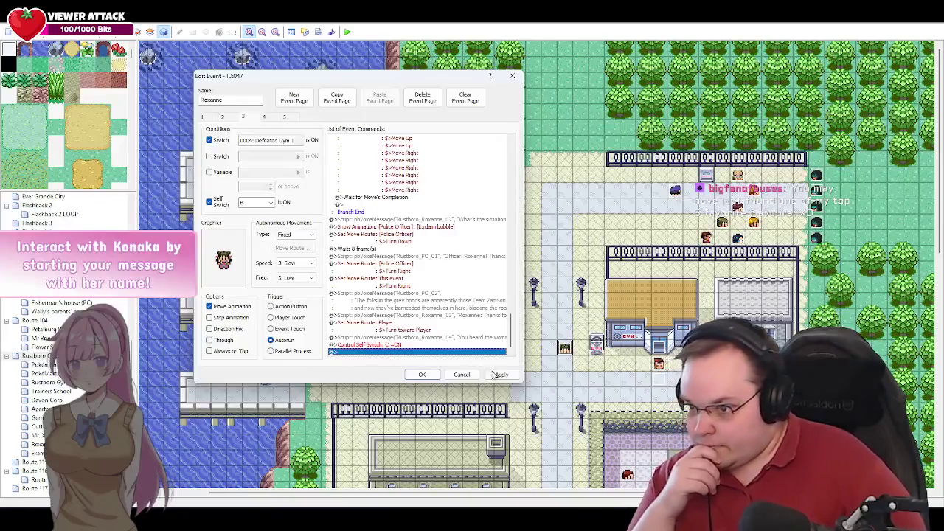
pyautogui.click(438, 356)
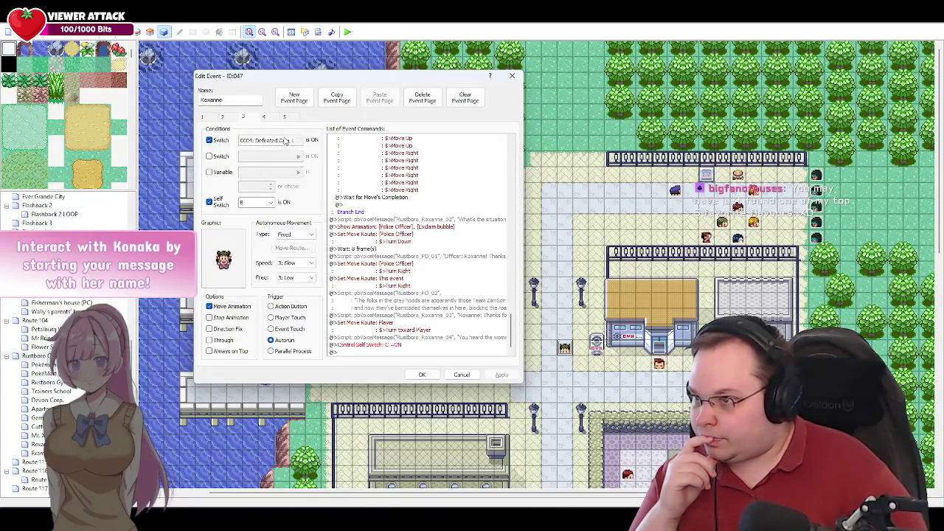
pyautogui.click(271, 120)
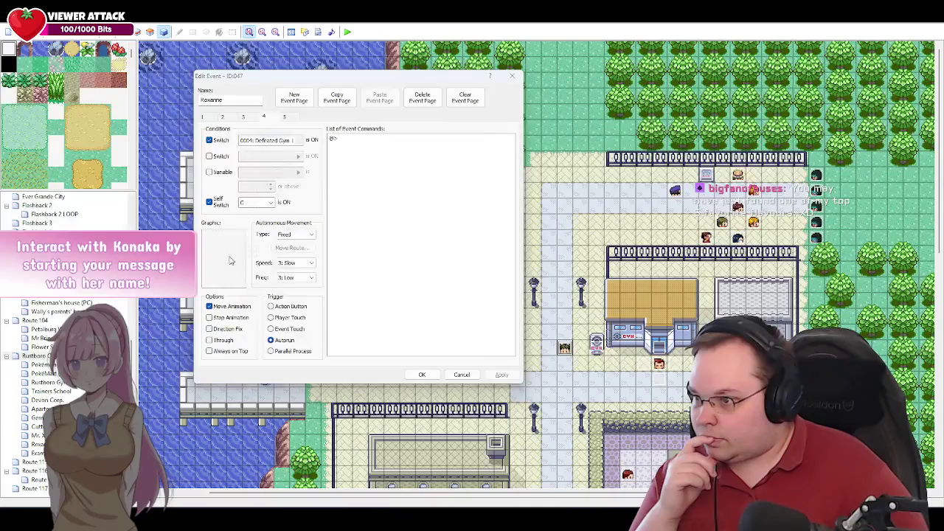
# Step: Give page 4 the NPC Gym Leader Roxanne graphic using a side-facing frame
pyautogui.doubleClick(228, 258)
pyautogui.moveTo(292, 132); pyautogui.dragTo(292, 260)
pyautogui.click(267, 225)
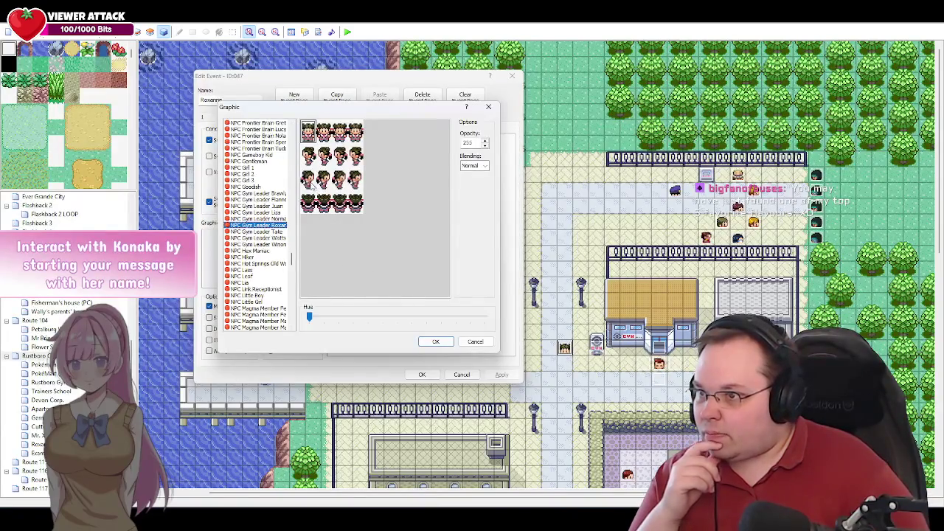
pyautogui.click(308, 179)
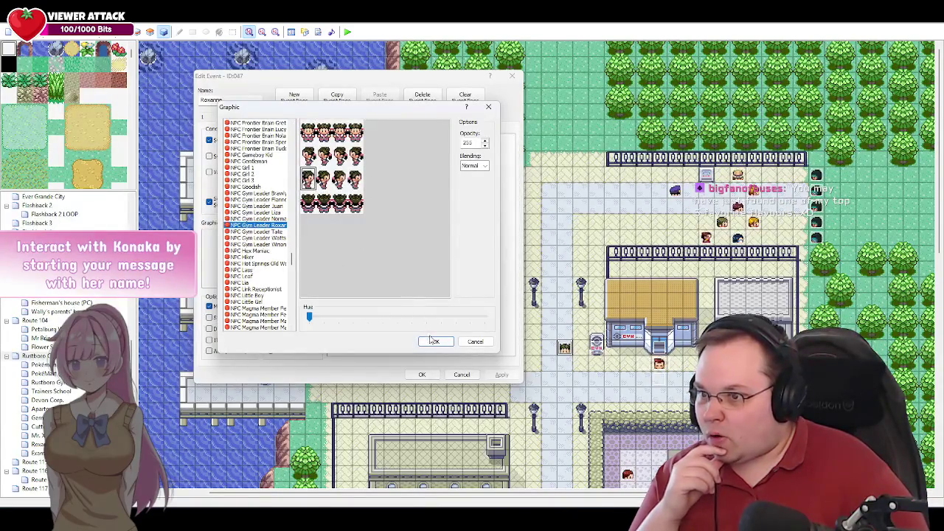
pyautogui.click(434, 341)
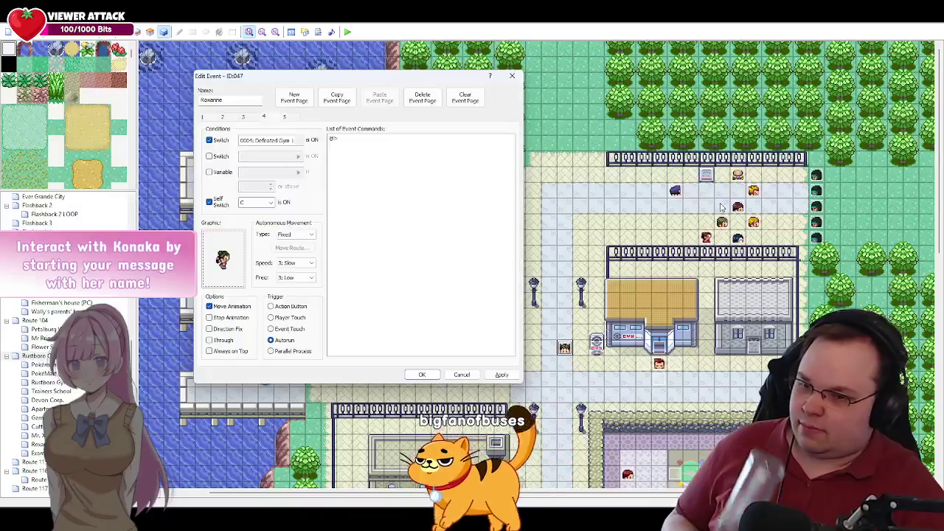
pyautogui.click(402, 330)
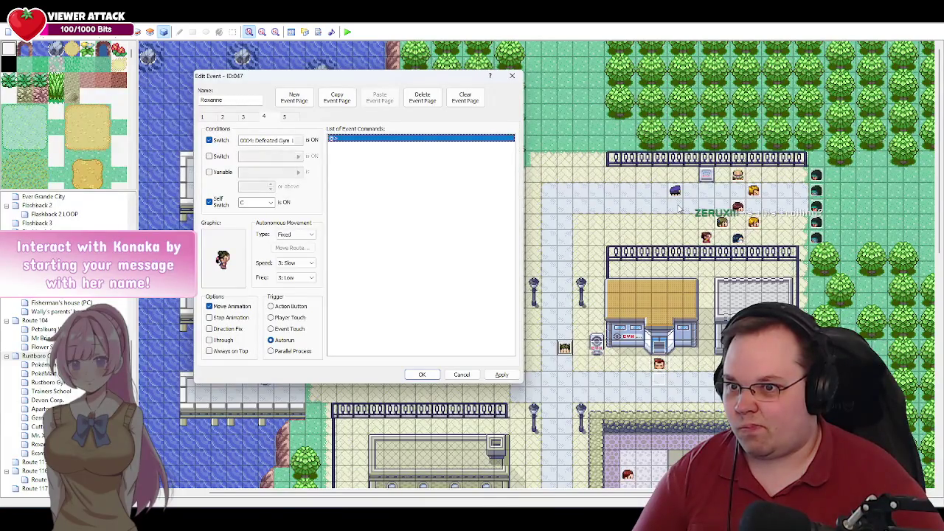
# Step: Add a move route on page 4 that walks Roxanne (This event) right three times
pyautogui.doubleClick(347, 139)
pyautogui.click(366, 154)
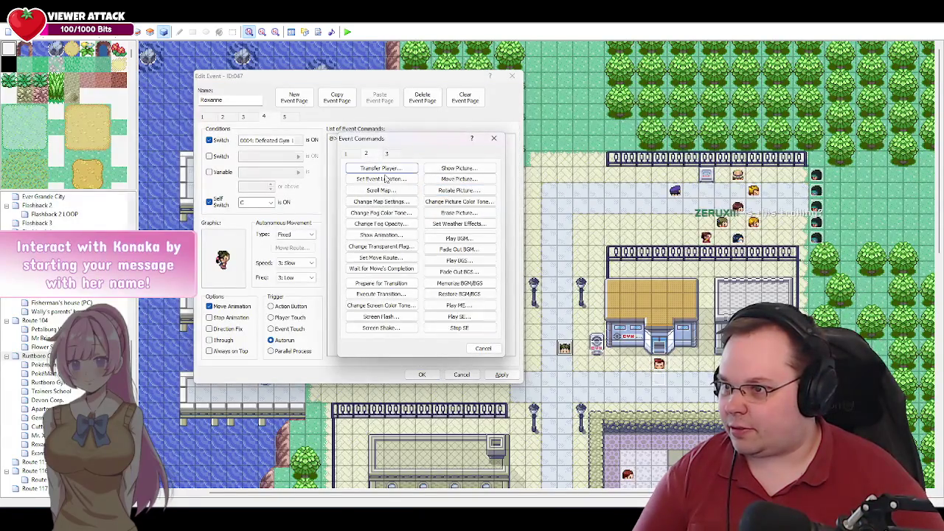
pyautogui.click(381, 257)
pyautogui.click(321, 164)
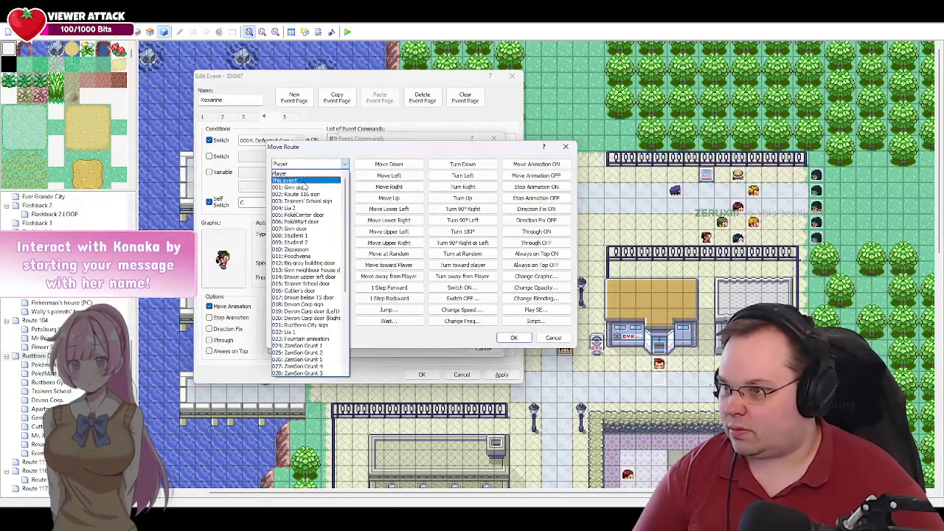
pyautogui.click(304, 182)
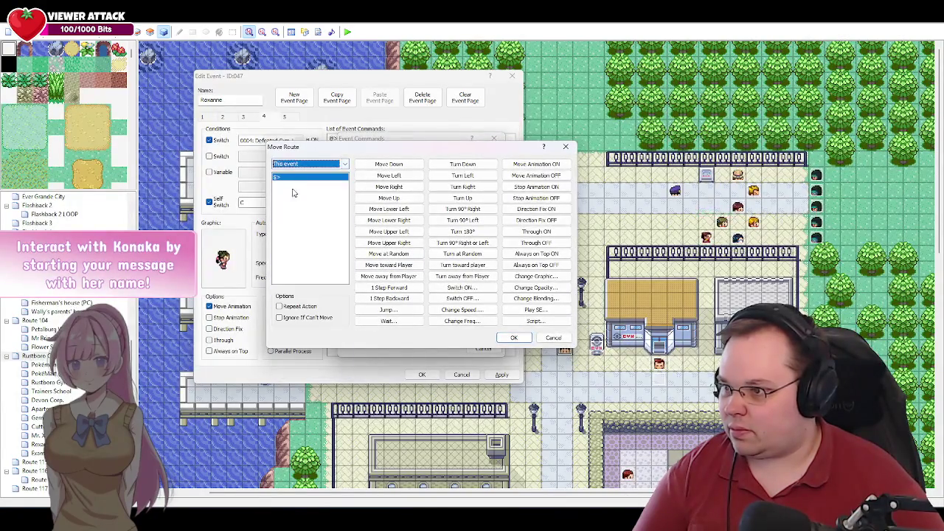
pyautogui.click(403, 187)
pyautogui.doubleClick(402, 187)
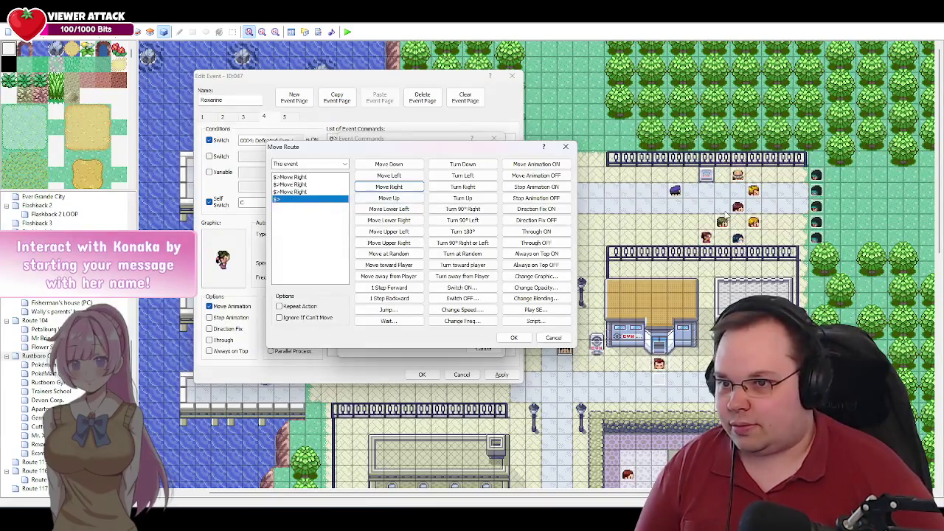
pyautogui.click(514, 338)
pyautogui.doubleClick(369, 170)
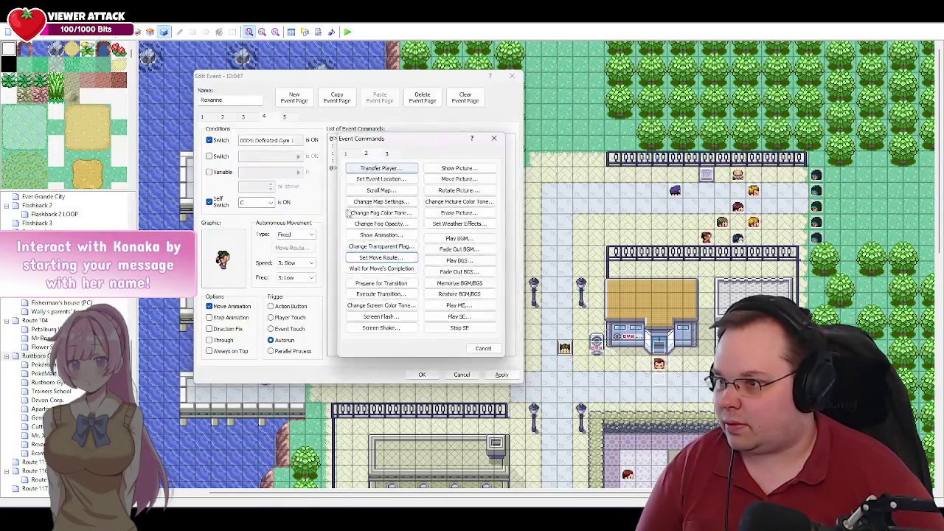
pyautogui.click(482, 349)
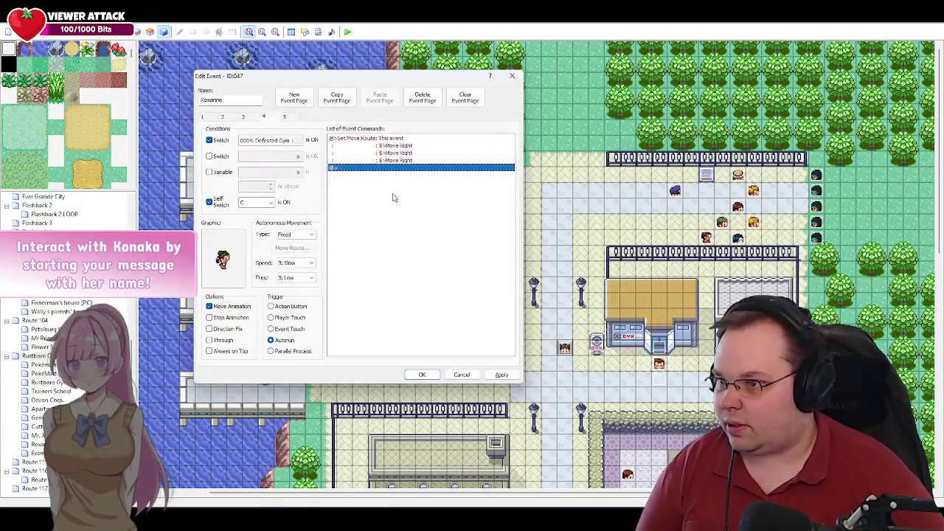
# Step: On the next line, start a Player move route with a 1-frame wait and a step right
pyautogui.doubleClick(362, 169)
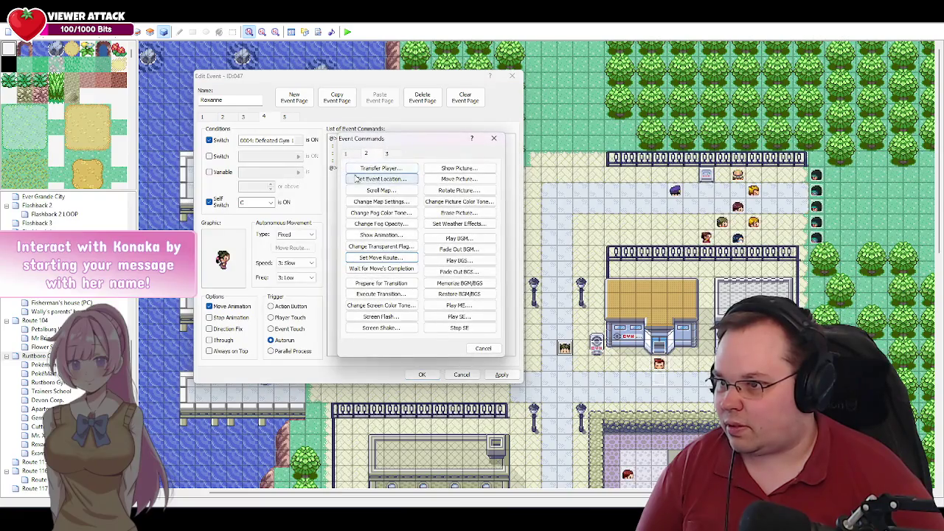
pyautogui.click(382, 258)
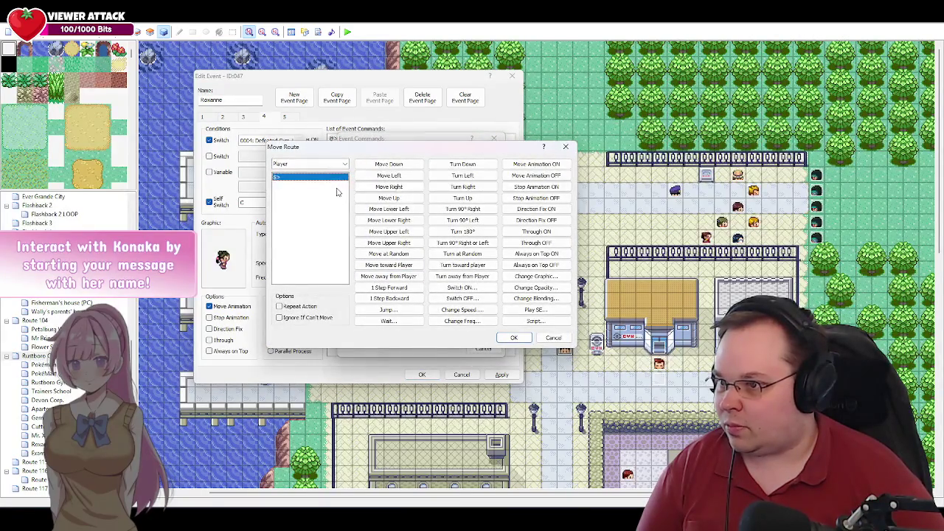
pyautogui.click(380, 320)
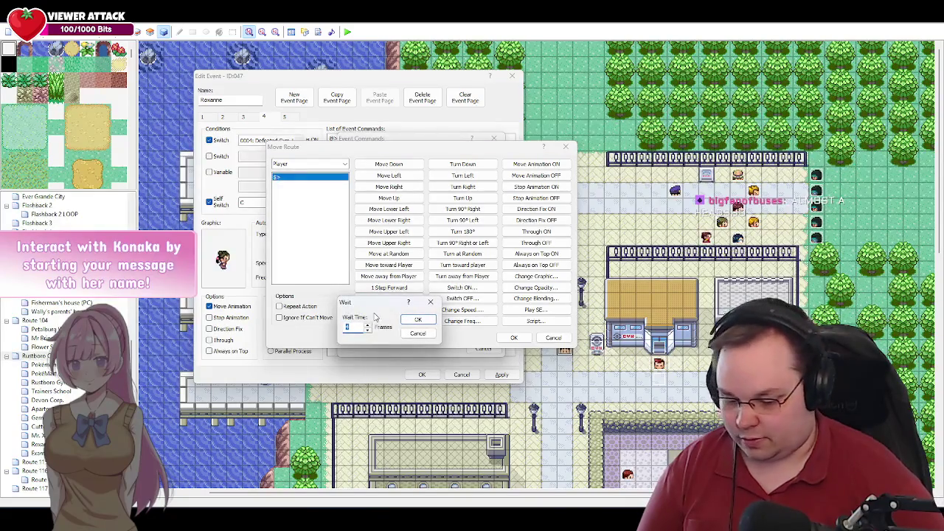
pyautogui.press('Return')
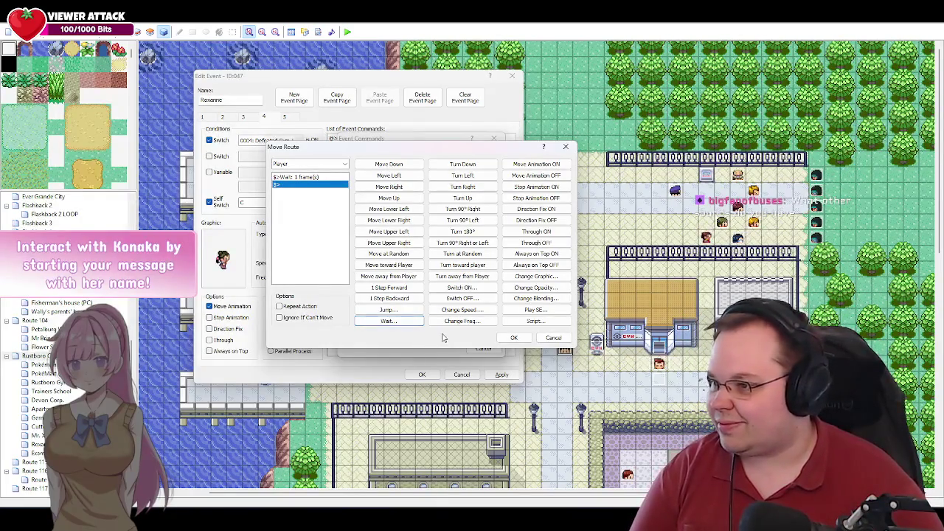
pyautogui.click(403, 187)
# Step: Add another right step to the Player's route, then bring up the Voicemod soundboard
pyautogui.click(404, 187)
pyautogui.click(403, 188)
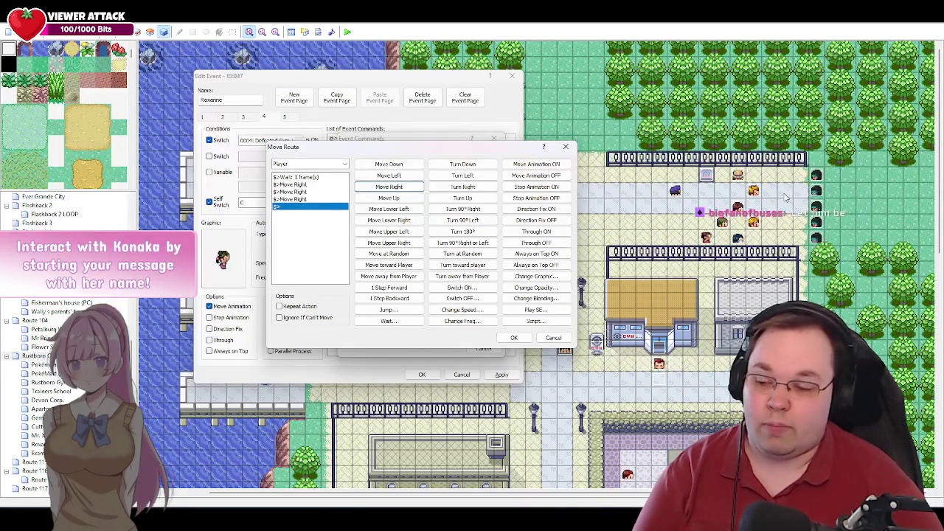
pyautogui.click(196, 505)
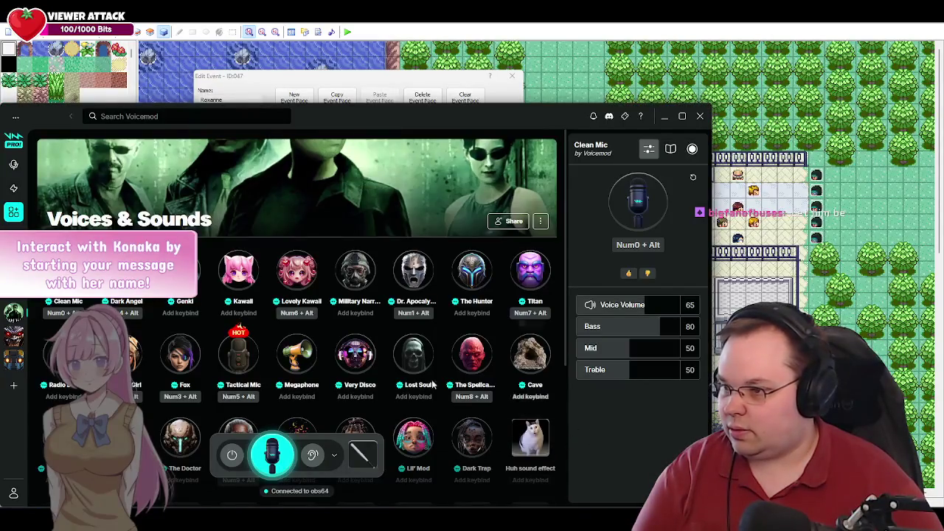
# Step: Play Huh, Cute Meow, Cat Laughing and Crickets, stop Crickets, trigger Bonk, then minimize Voicemod
pyautogui.scroll(-3, 439, 366)
pyautogui.scroll(-2, 440, 367)
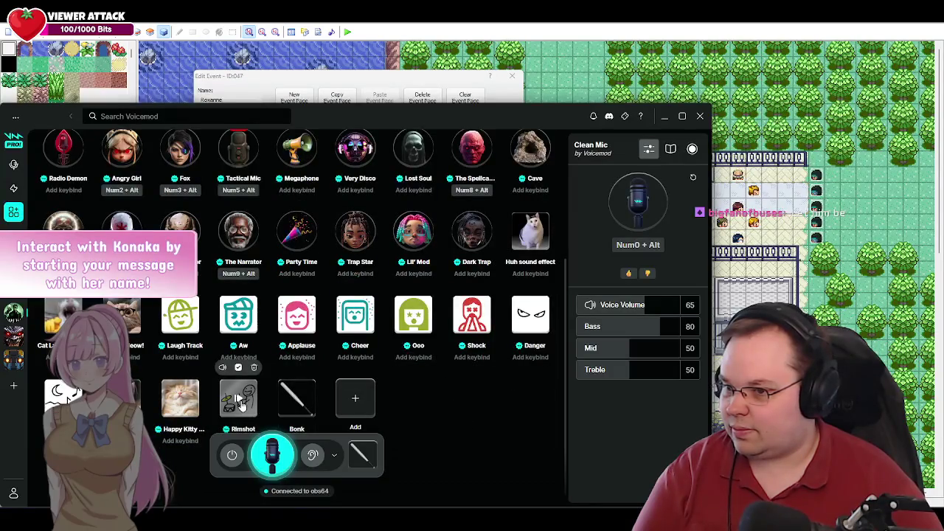
pyautogui.click(531, 236)
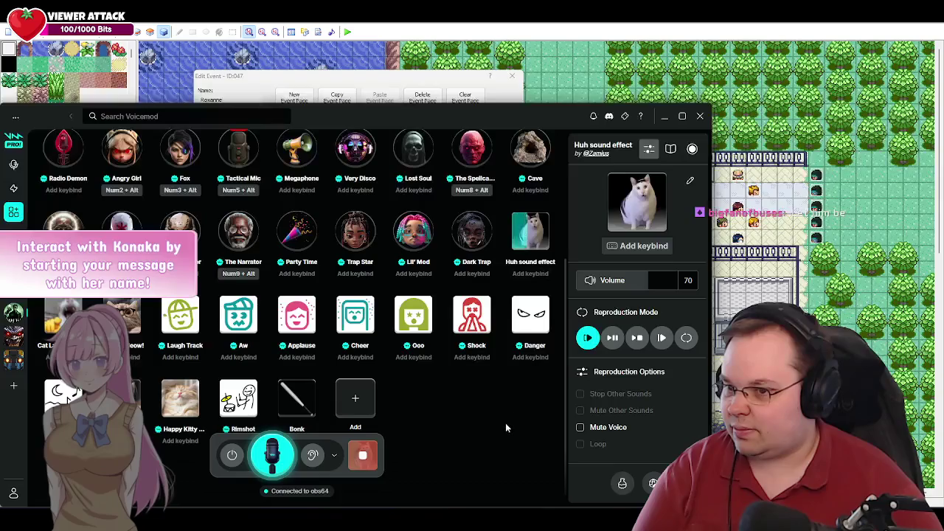
pyautogui.moveTo(529, 240)
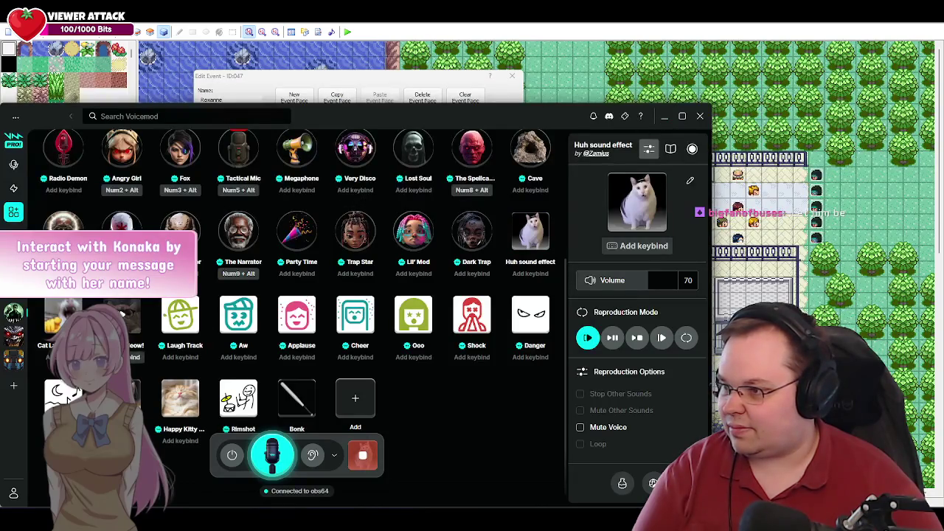
pyautogui.click(121, 316)
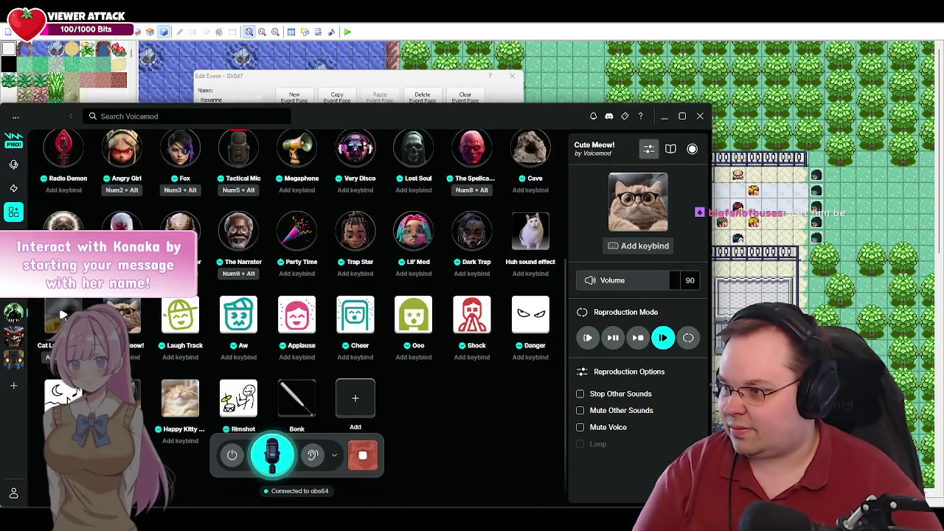
pyautogui.click(64, 315)
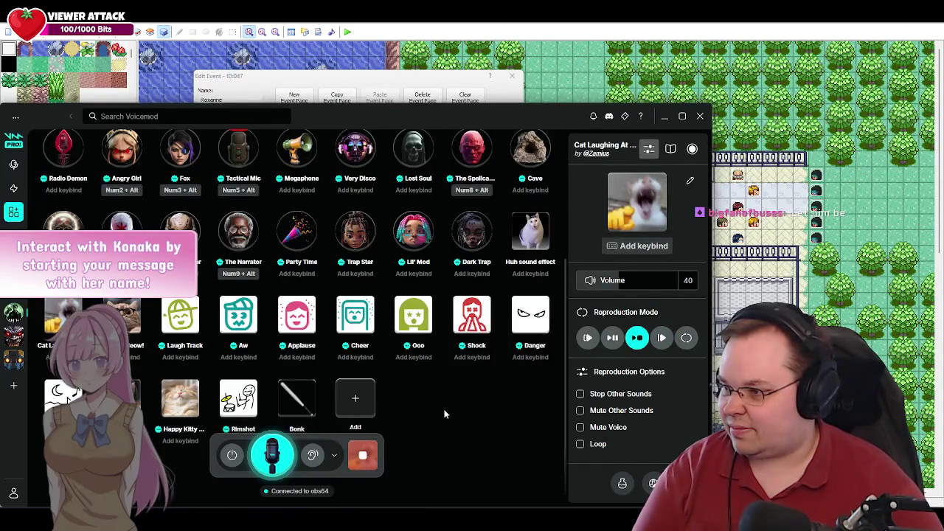
pyautogui.click(63, 396)
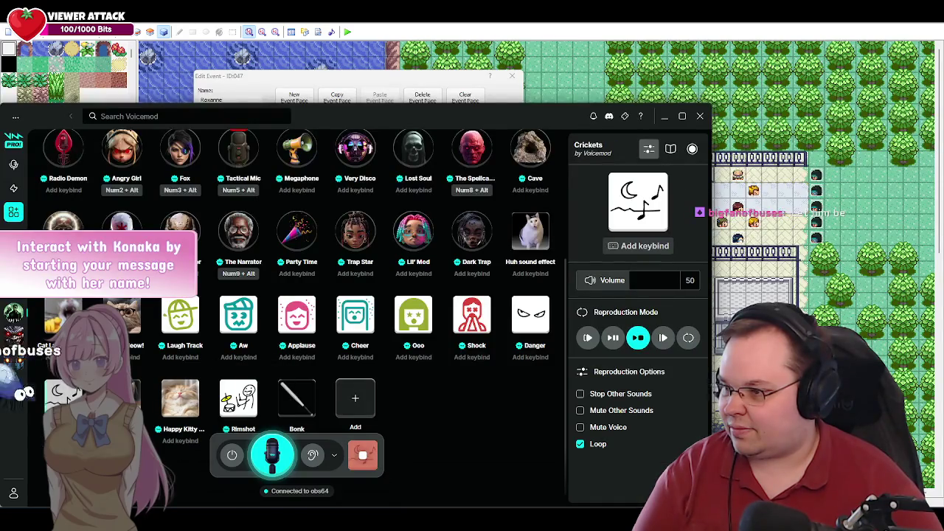
pyautogui.click(369, 463)
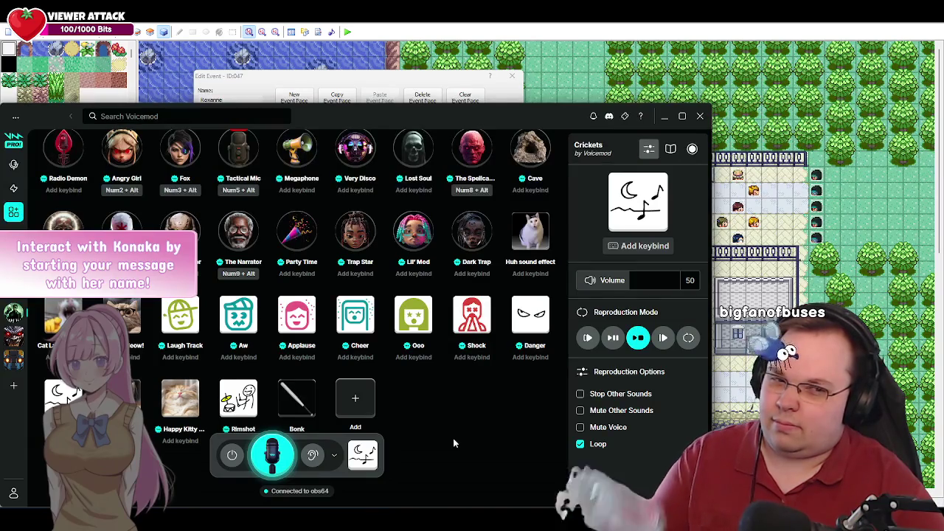
pyautogui.press('KP_0')
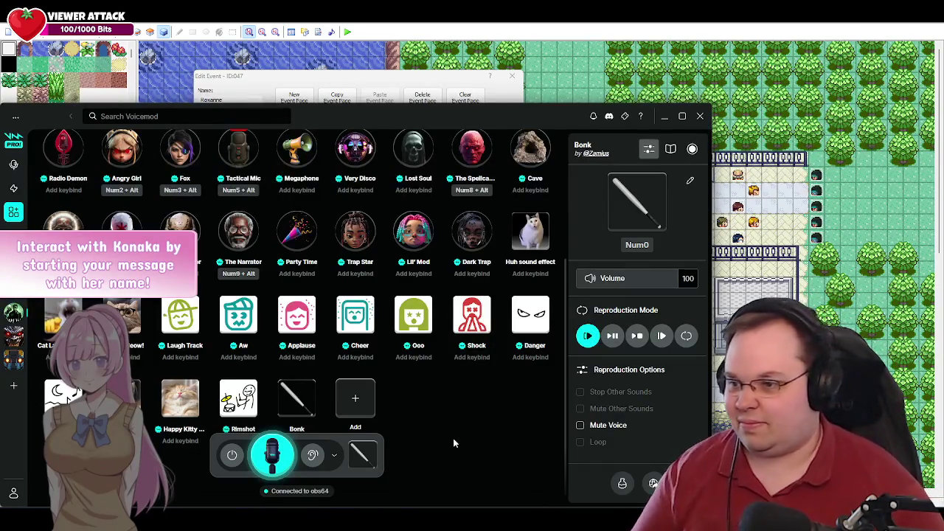
pyautogui.click(664, 116)
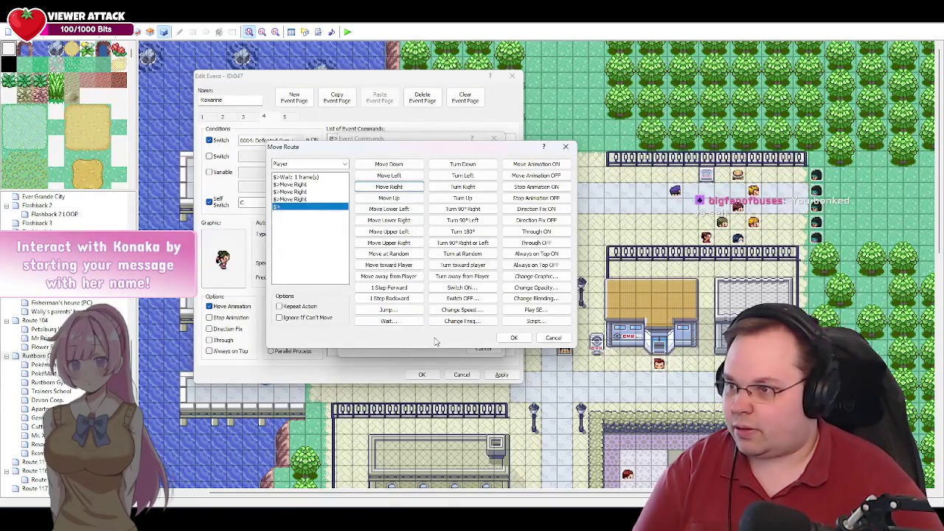
# Step: Confirm the Player's move route and close Roxanne's event editor, keeping the changes
pyautogui.click(514, 340)
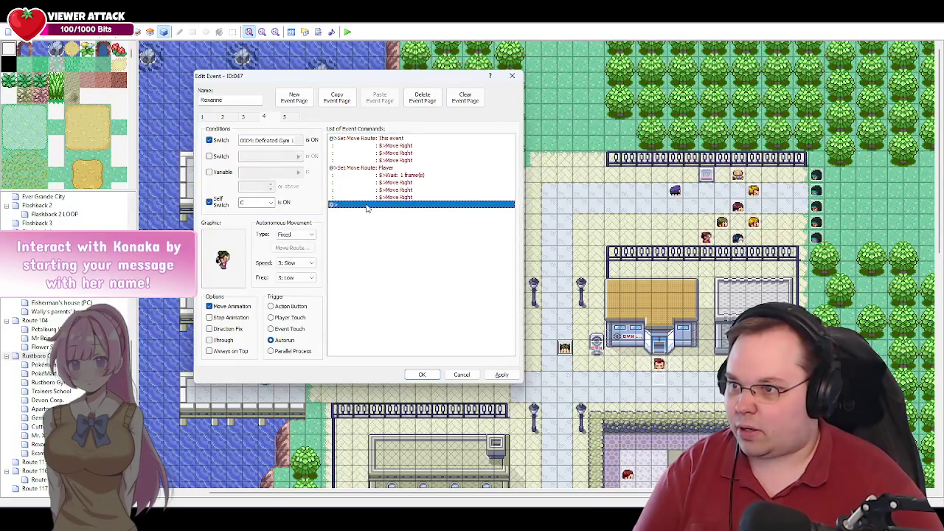
pyautogui.doubleClick(366, 209)
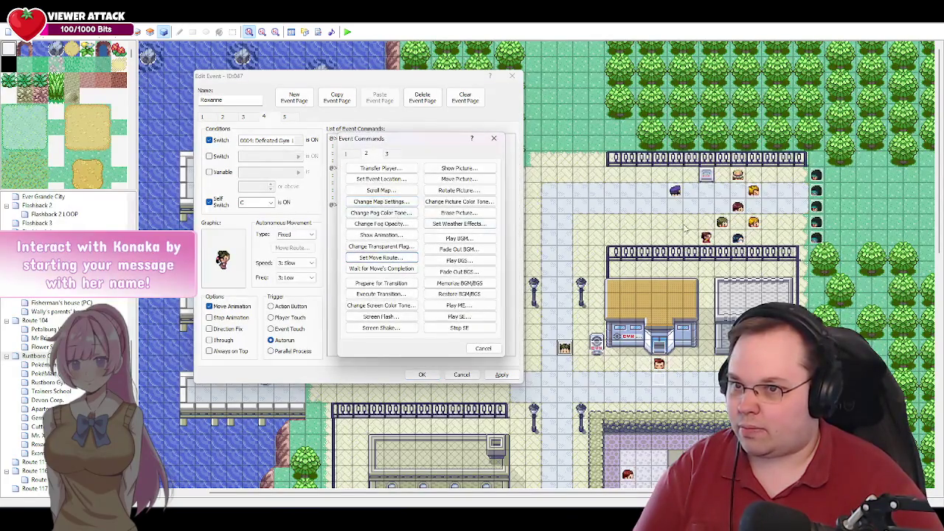
pyautogui.click(481, 349)
pyautogui.click(422, 374)
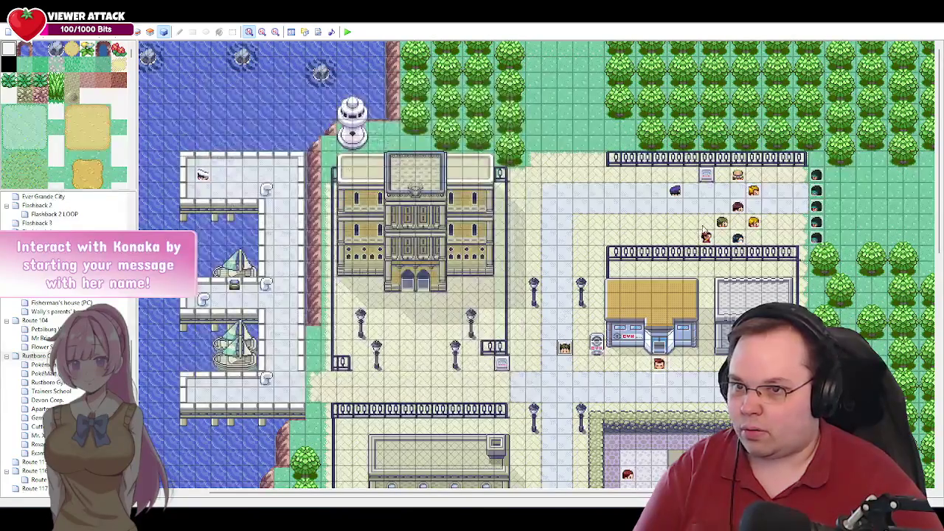
# Step: Peek at trainer event 034 without changes, then reopen Roxanne's event on page 4
pyautogui.doubleClick(732, 232)
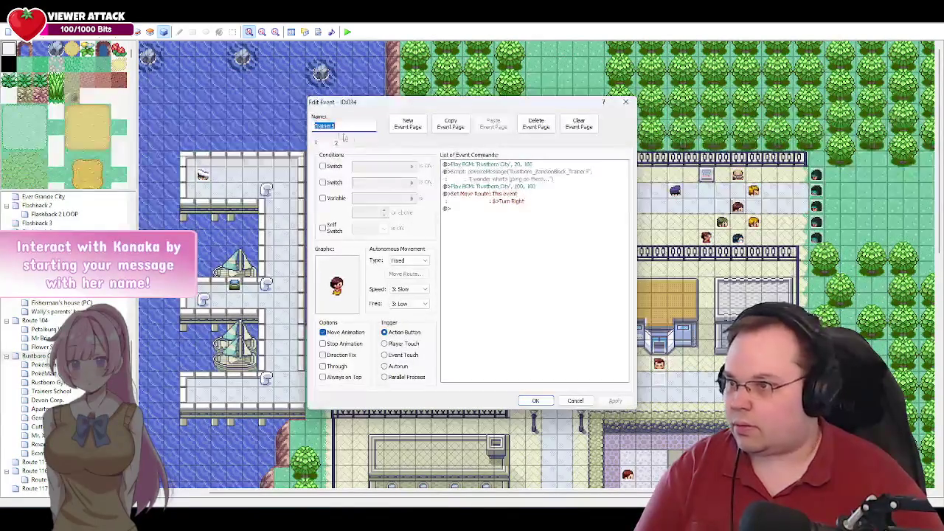
pyautogui.click(577, 401)
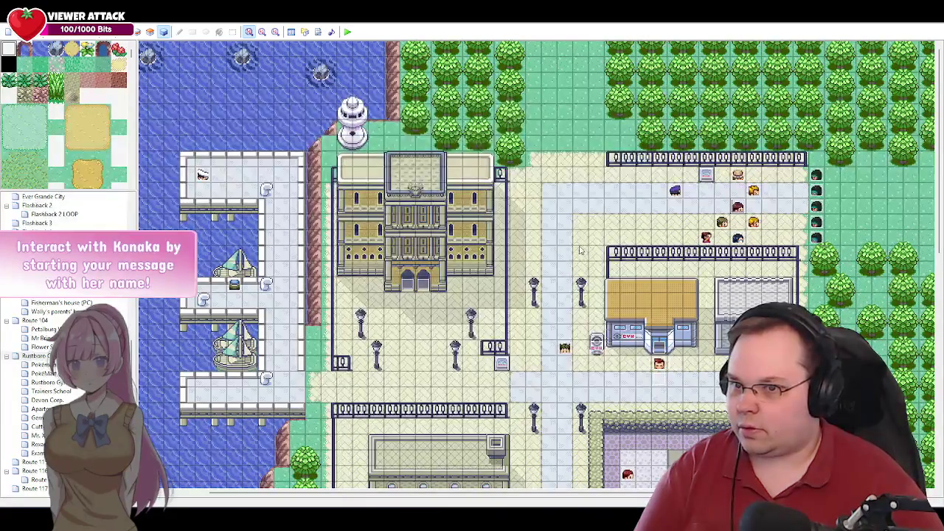
pyautogui.doubleClick(568, 355)
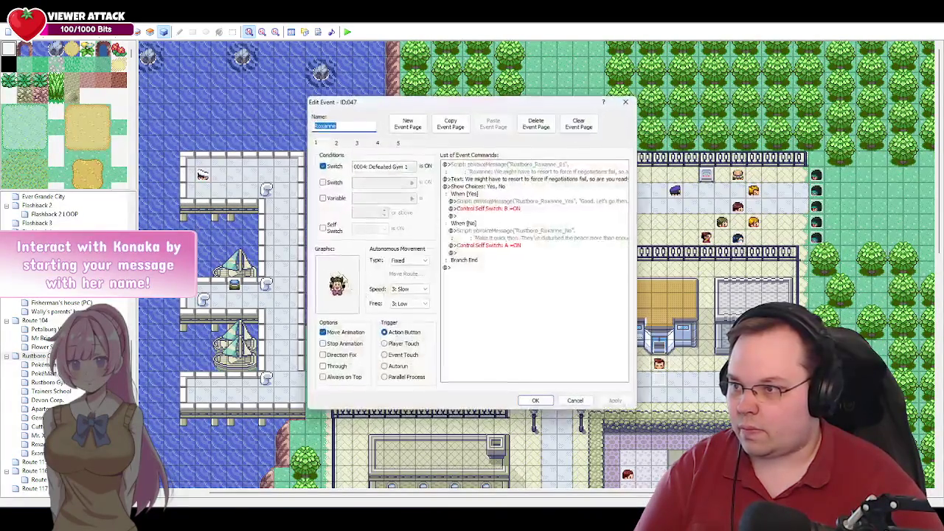
pyautogui.click(377, 143)
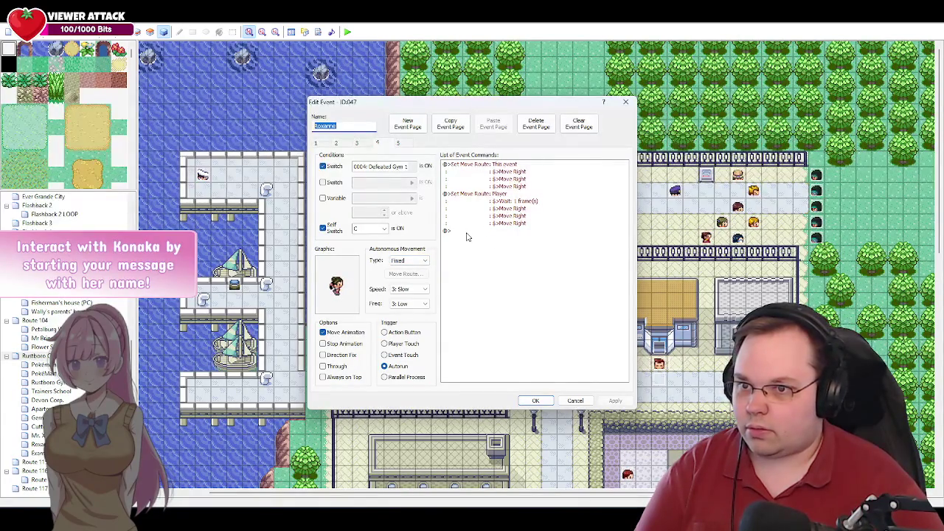
# Step: Add a new move route on the empty line targeting the Trainer5 event
pyautogui.doubleClick(465, 231)
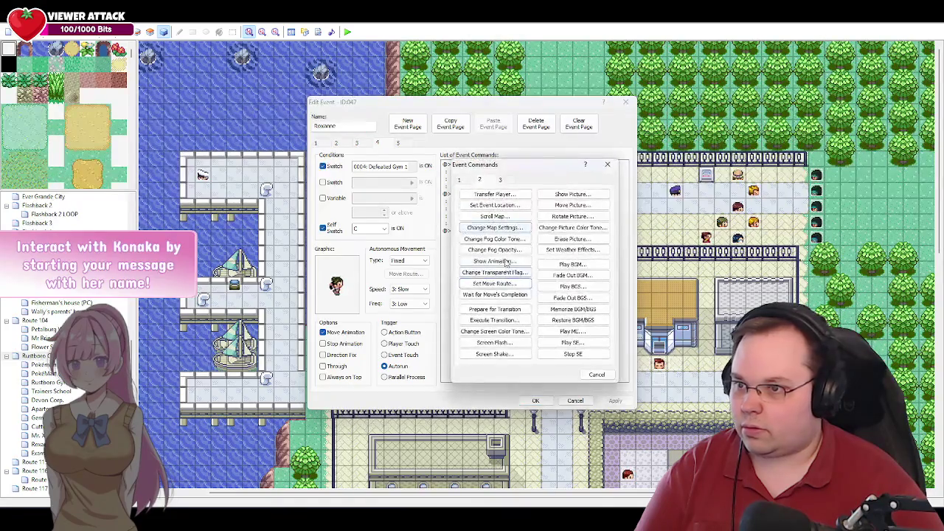
pyautogui.click(472, 285)
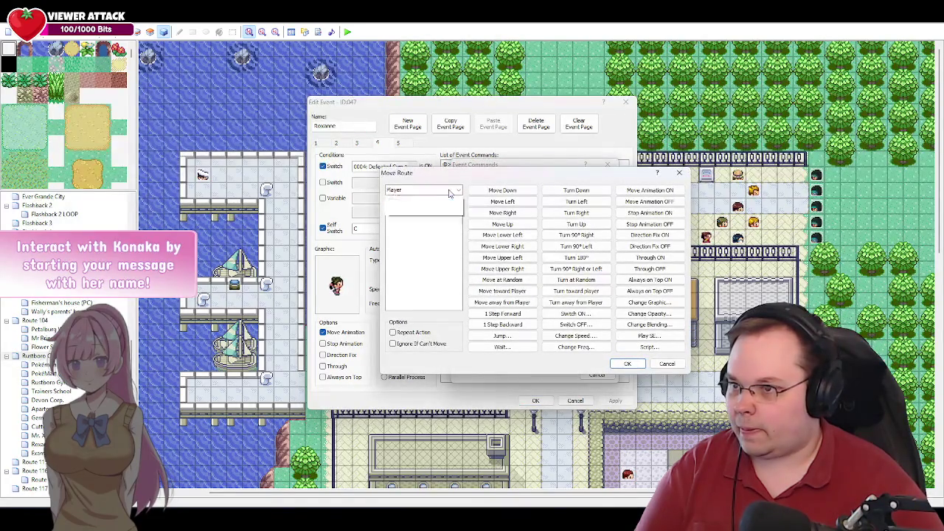
pyautogui.click(450, 192)
pyautogui.scroll(-1, 445, 313)
pyautogui.scroll(-3, 445, 314)
pyautogui.click(445, 351)
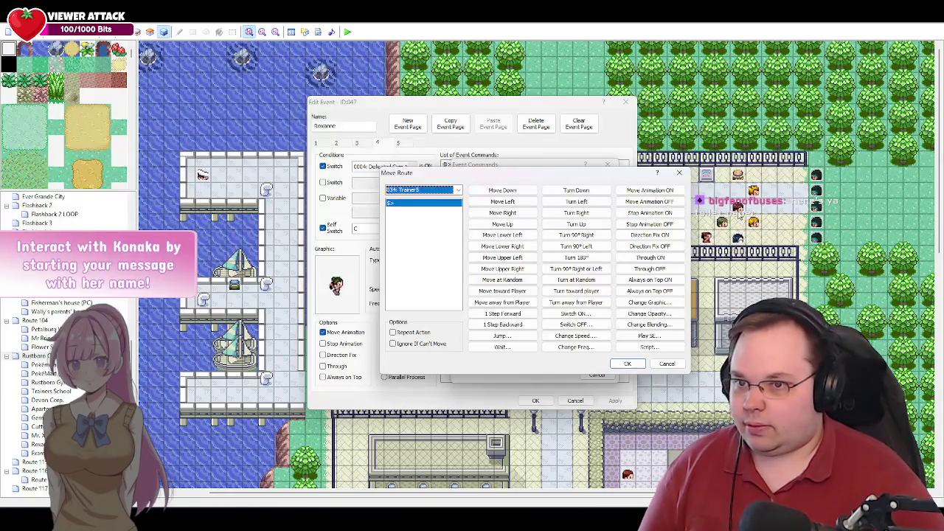
# Step: Give the Trainer5 route a 3-frame wait followed by a left turn
pyautogui.click(487, 347)
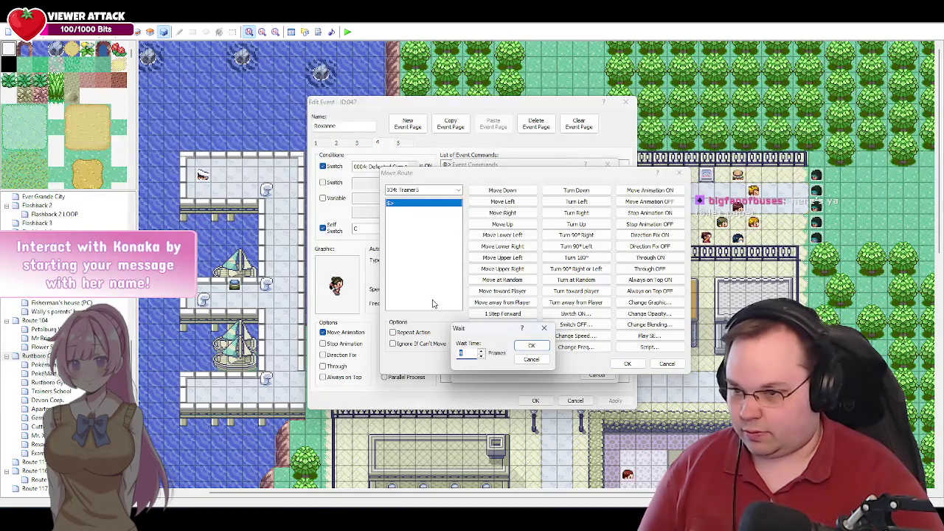
pyautogui.press('Return')
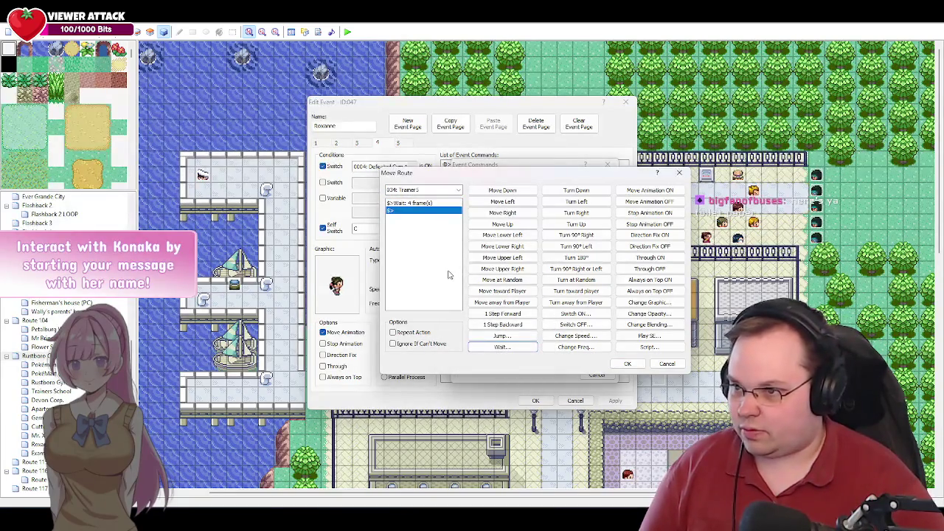
pyautogui.click(424, 205)
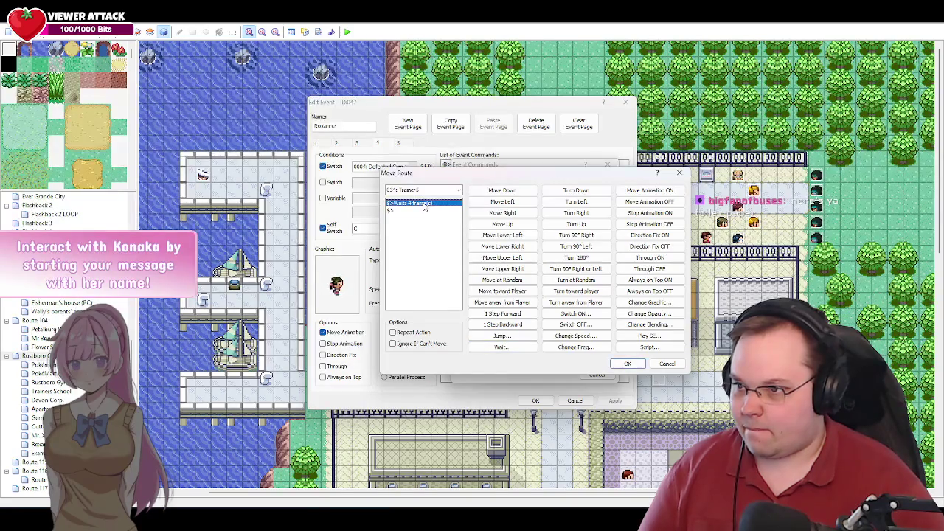
pyautogui.doubleClick(424, 205)
pyautogui.click(452, 255)
pyautogui.click(414, 212)
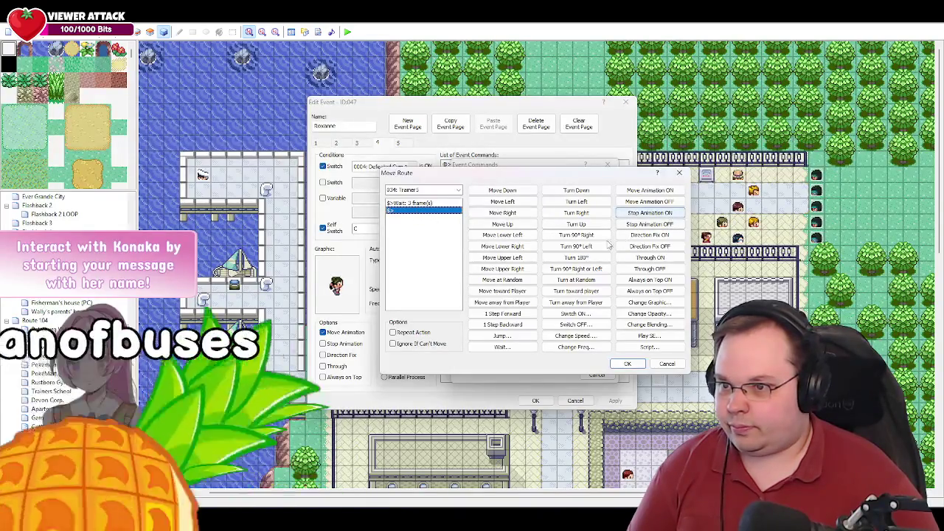
pyautogui.click(576, 201)
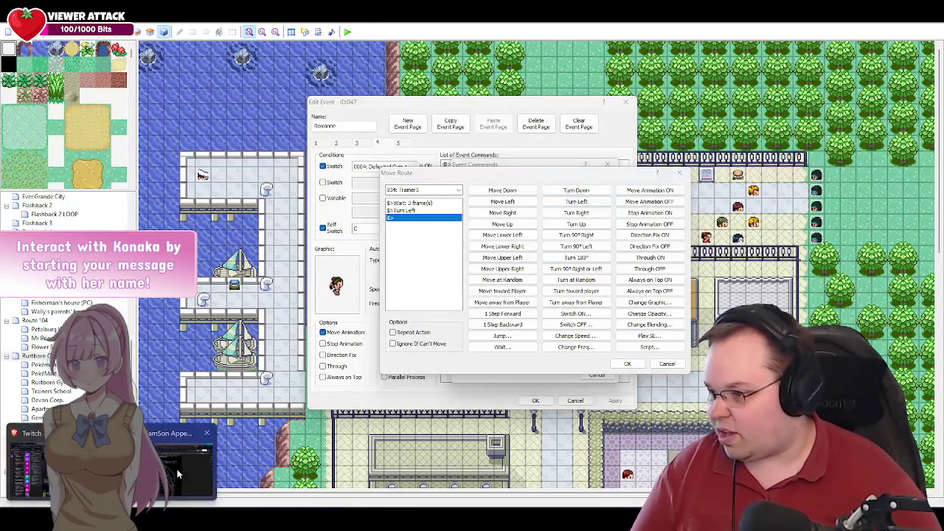
# Step: Switch to the browser's YouTube home tab
pyautogui.click(176, 469)
pyautogui.hotkey('ctrl', 'Tab')
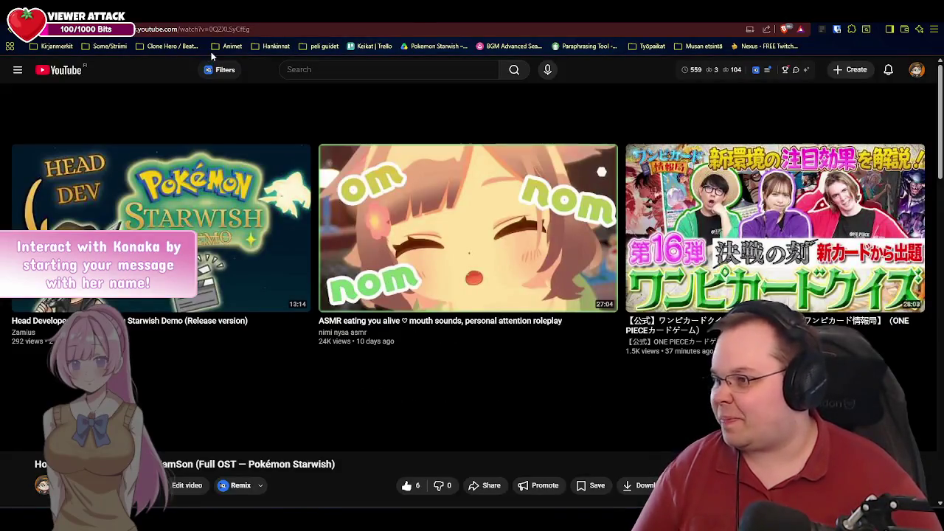
pyautogui.hotkey('ctrl', 'shift', 'Tab')
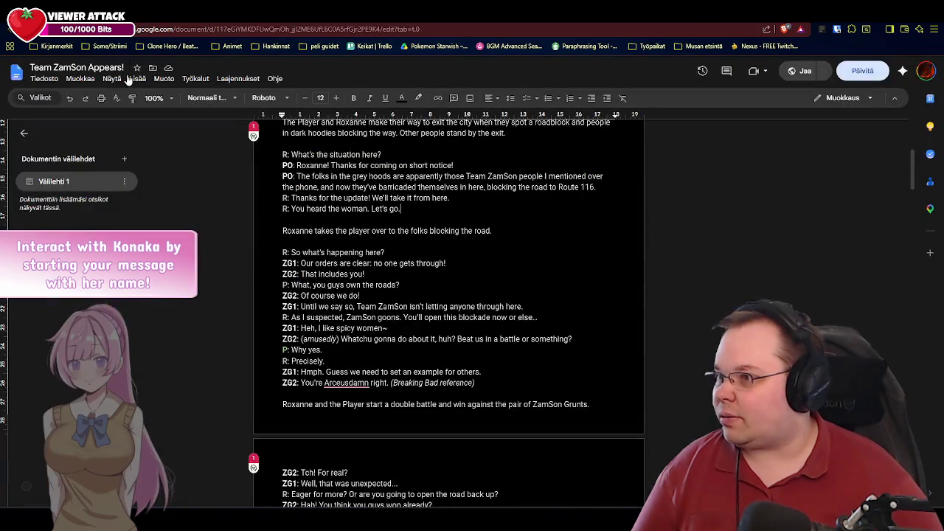
pyautogui.hotkey('ctrl', 'shift', 'Tab')
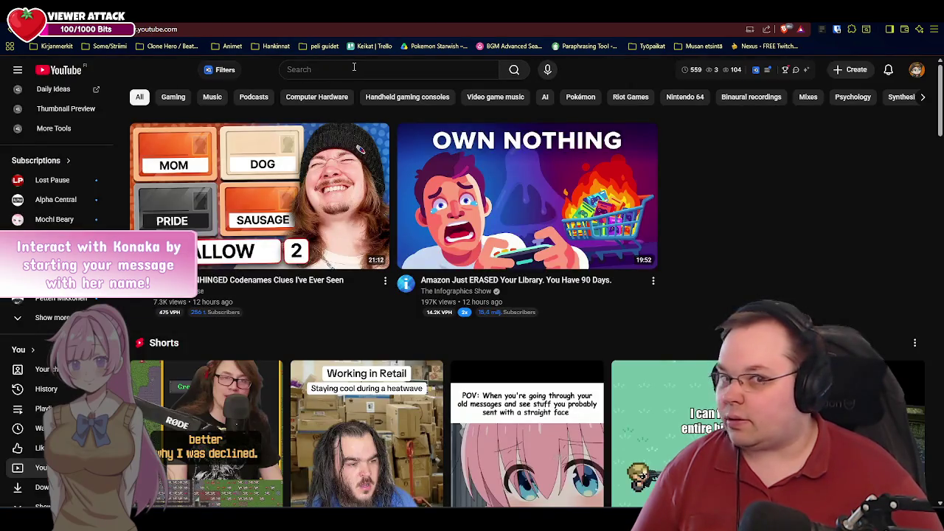
# Step: Search YouTube for 'pokemon battle music mix', open the top result, then return to the editor
pyautogui.click(355, 69)
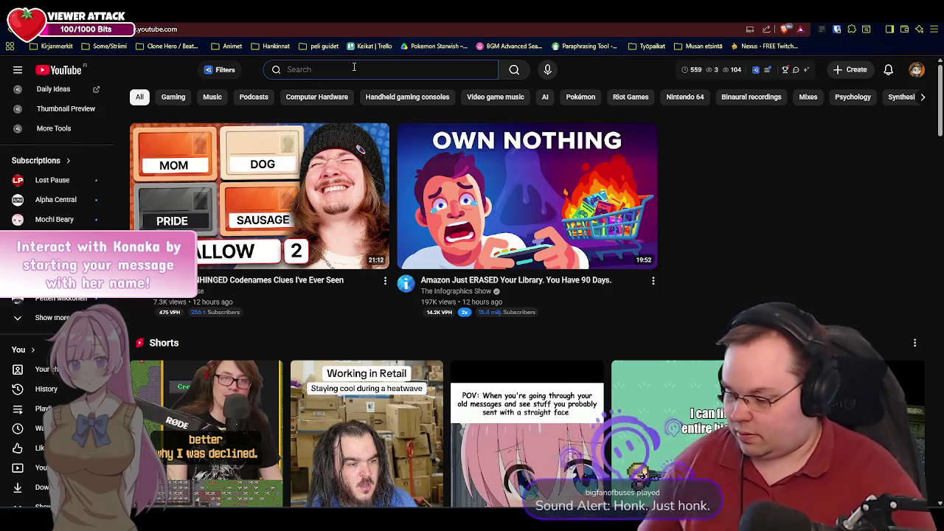
pyautogui.write('pokemon ')
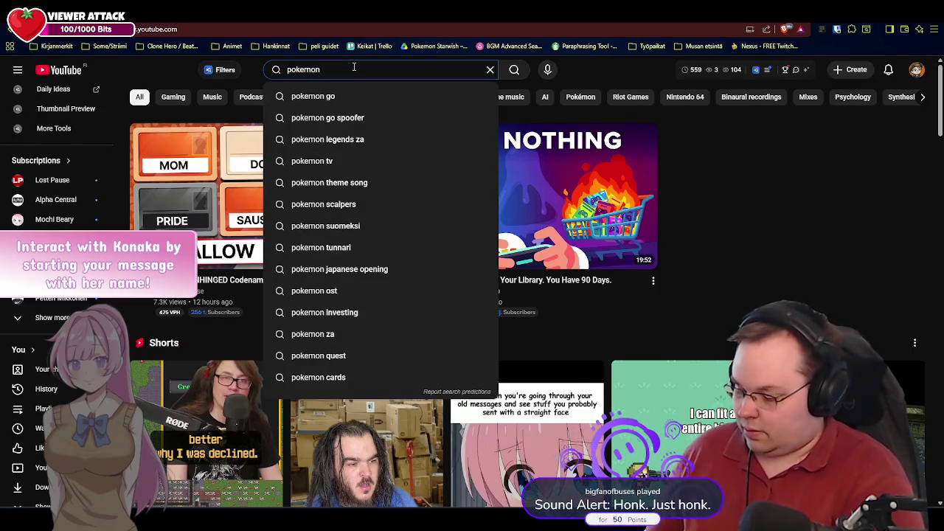
pyautogui.write('battle ')
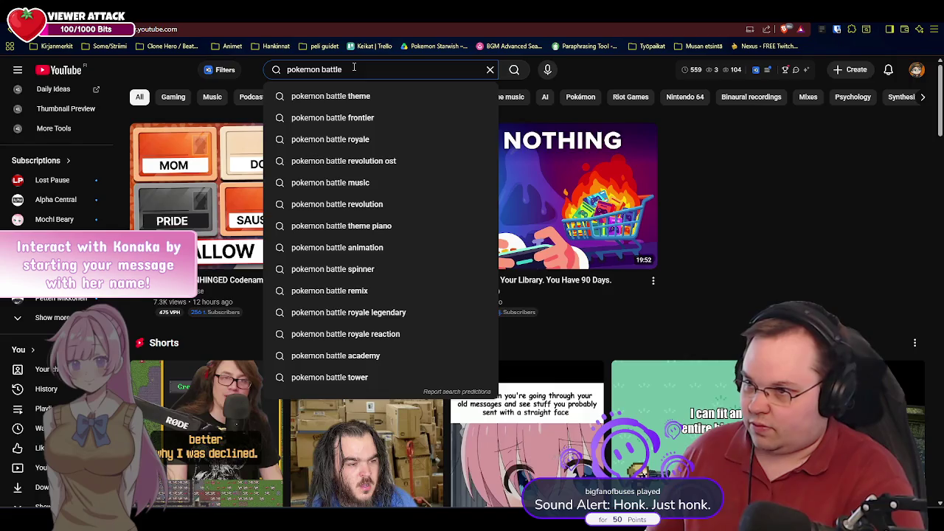
pyautogui.write('music ')
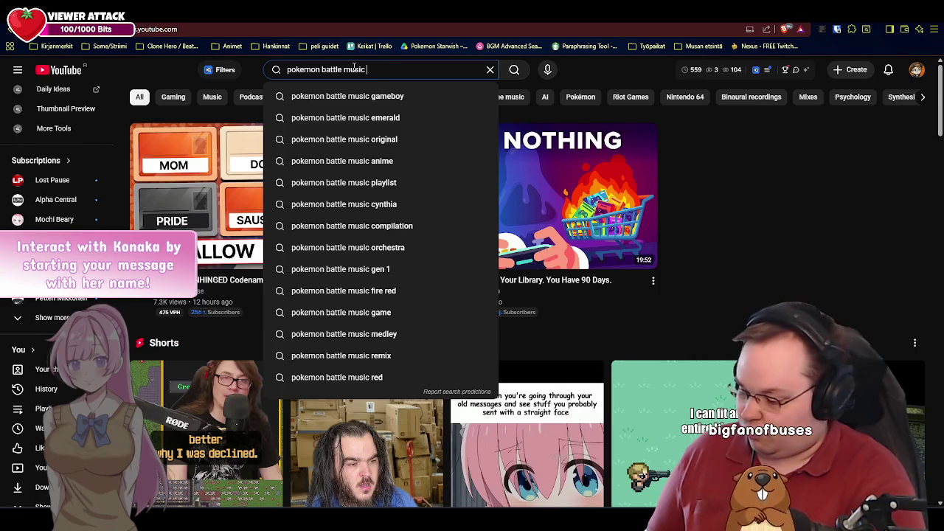
pyautogui.write('mix')
pyautogui.press('Return')
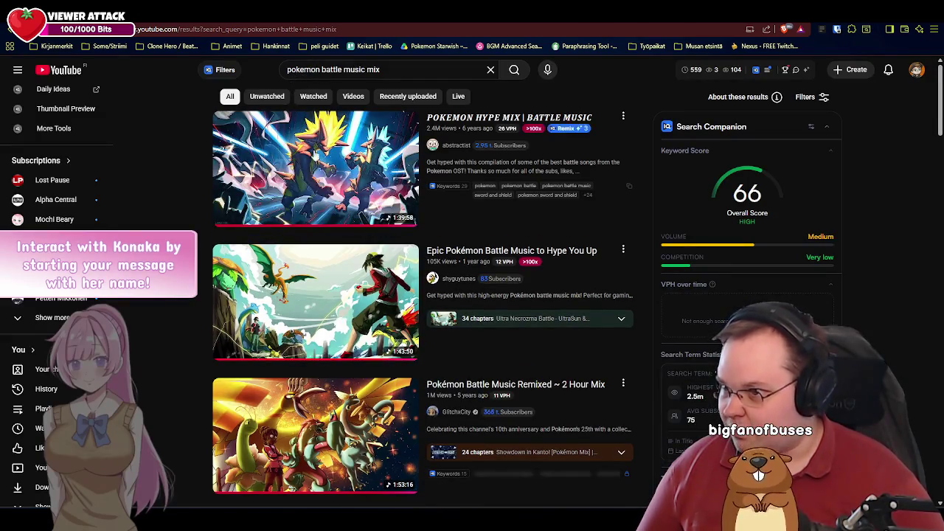
pyautogui.click(313, 150)
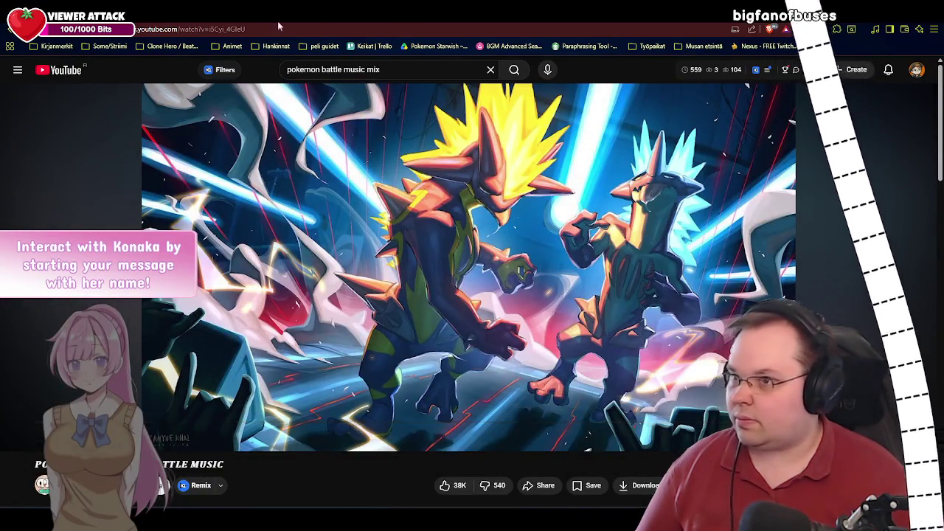
pyautogui.hotkey('alt', 'Tab')
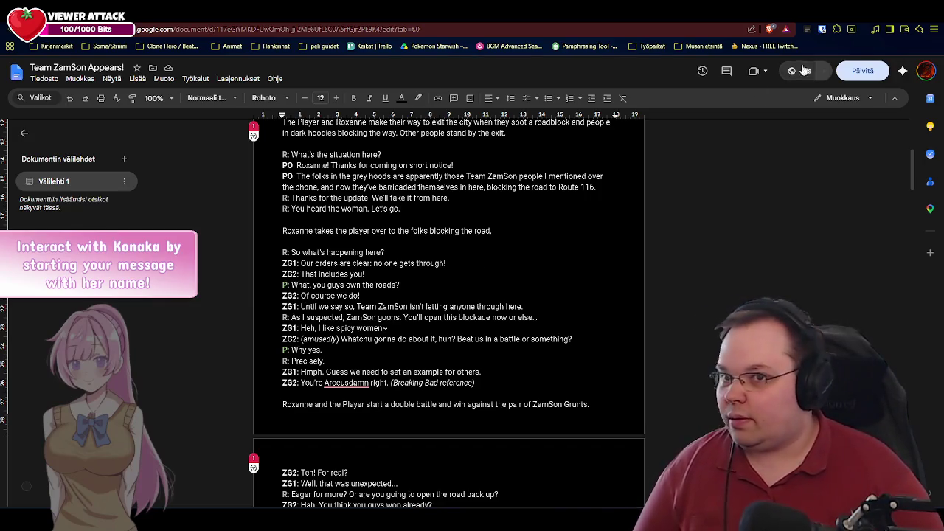
pyautogui.hotkey('alt', 'Tab')
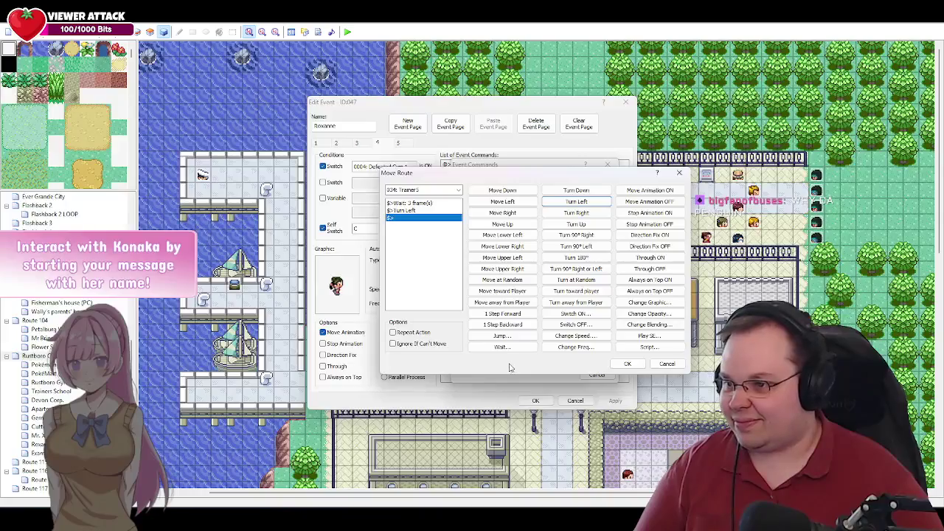
# Step: After the left turn, add a 1-frame wait and a Move Down step to the Trainer5 route
pyautogui.moveTo(565, 174); pyautogui.dragTo(519, 160)
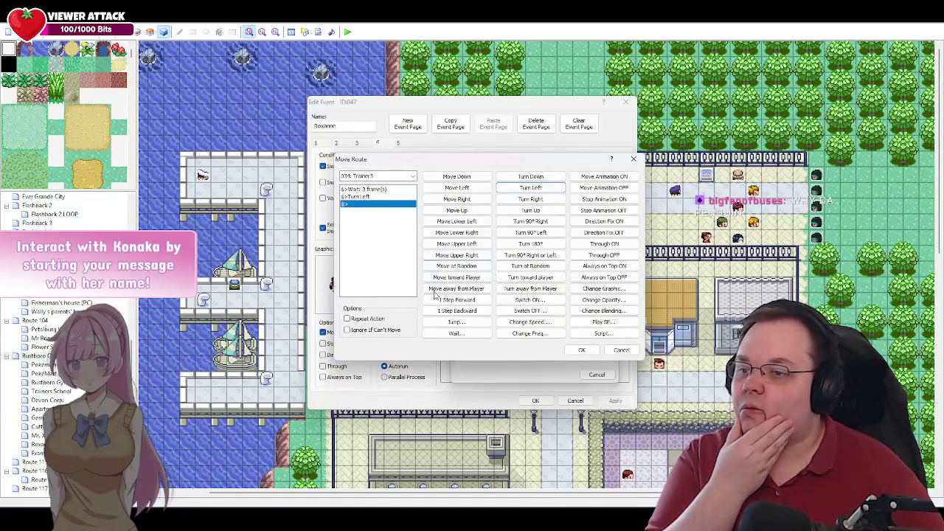
pyautogui.click(456, 333)
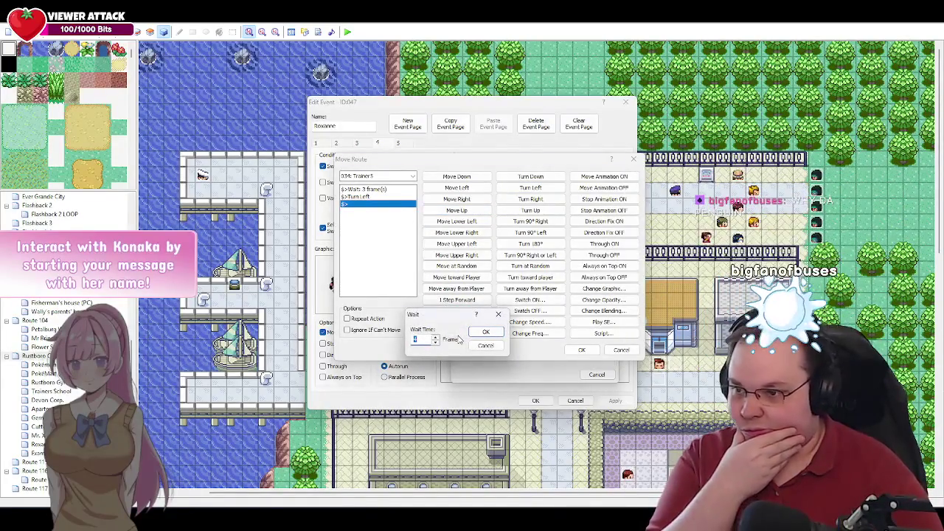
pyautogui.write('1')
pyautogui.press('Return')
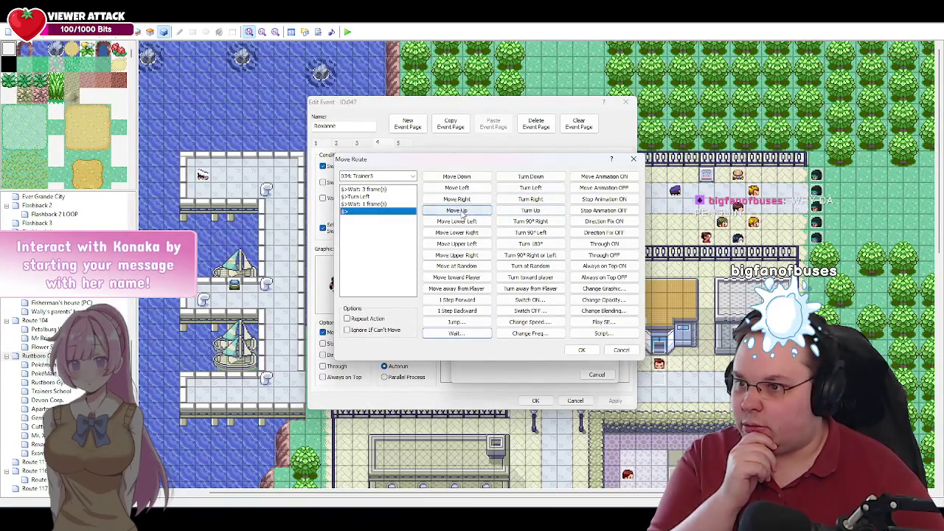
pyautogui.click(467, 178)
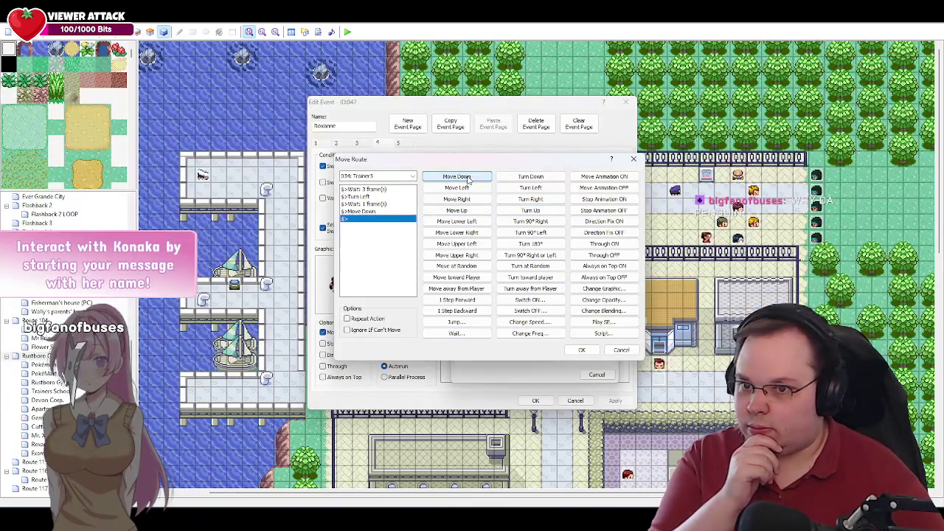